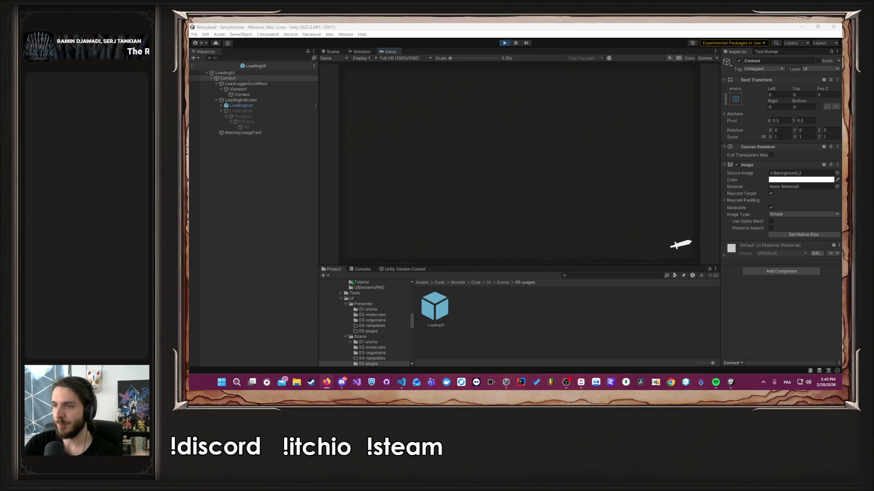
# Focus the Unity Editor and exit Play mode to stop the running game.
pyautogui.click(672, 246)
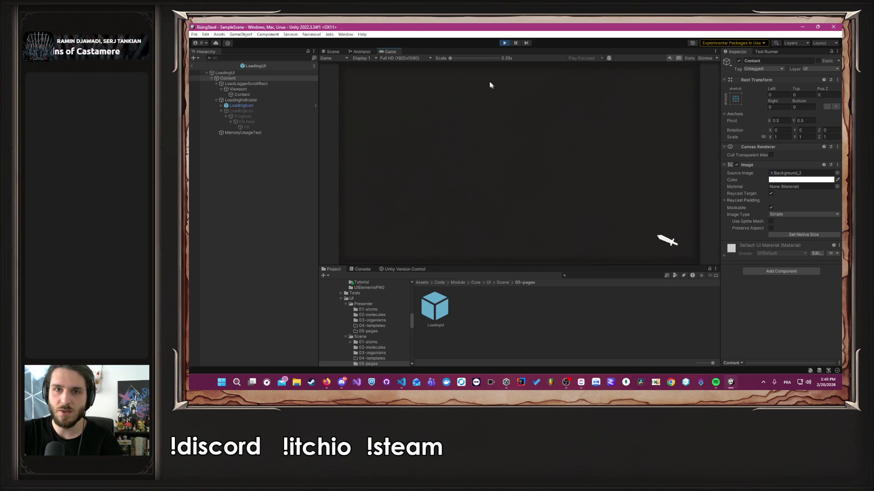
pyautogui.click(504, 44)
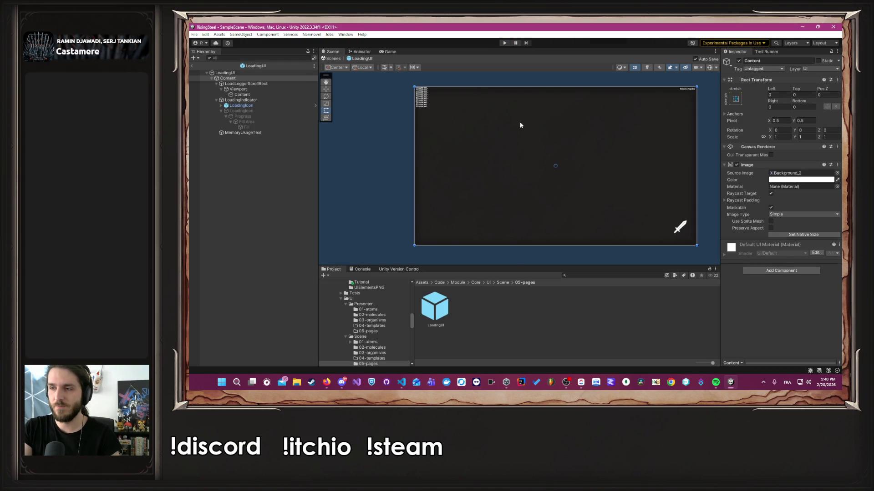
pyautogui.hotkey('alt', 'Tab')
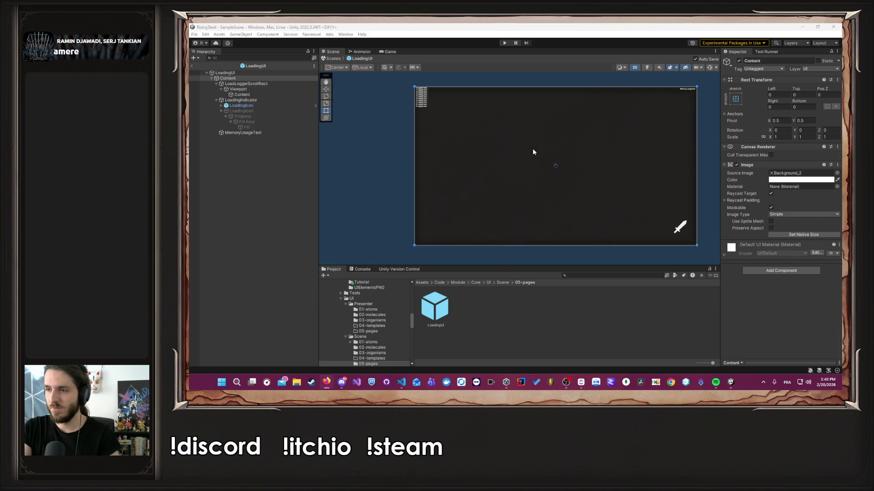
pyautogui.hotkey('alt', 'Tab')
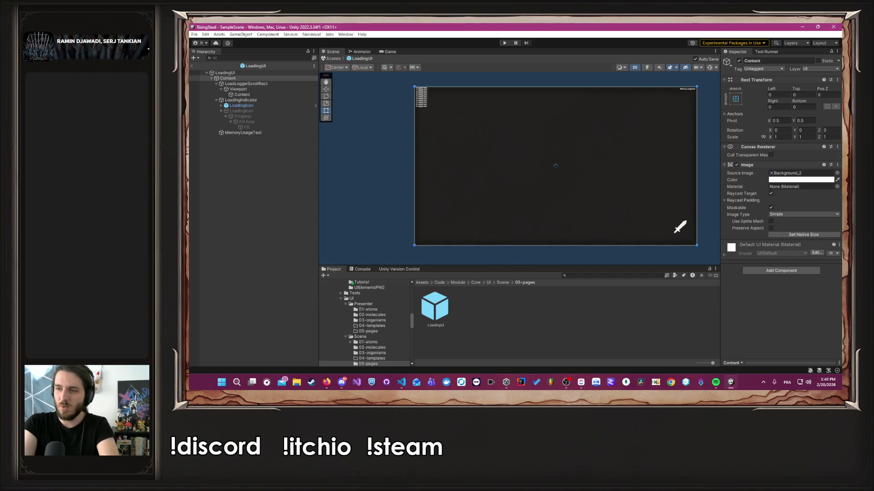
pyautogui.hotkey('alt', 'Tab')
pyautogui.hotkey('alt', 'Tab')
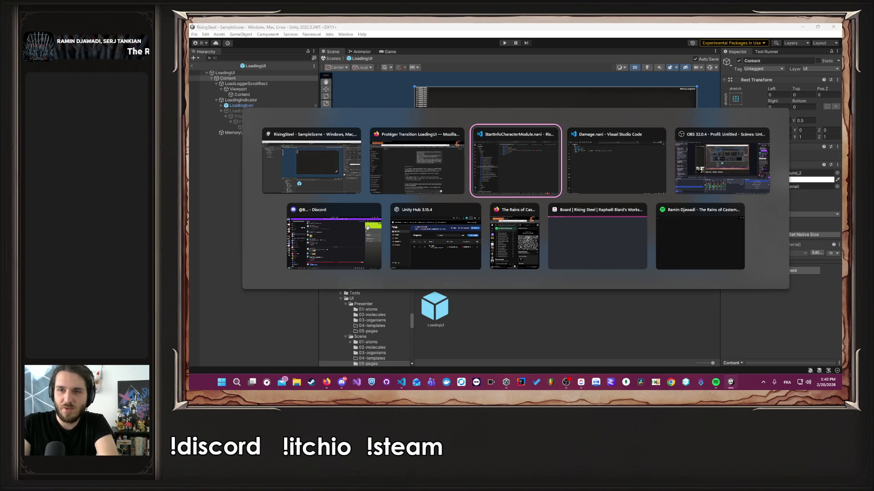
pyautogui.hotkey('alt', 'Tab')
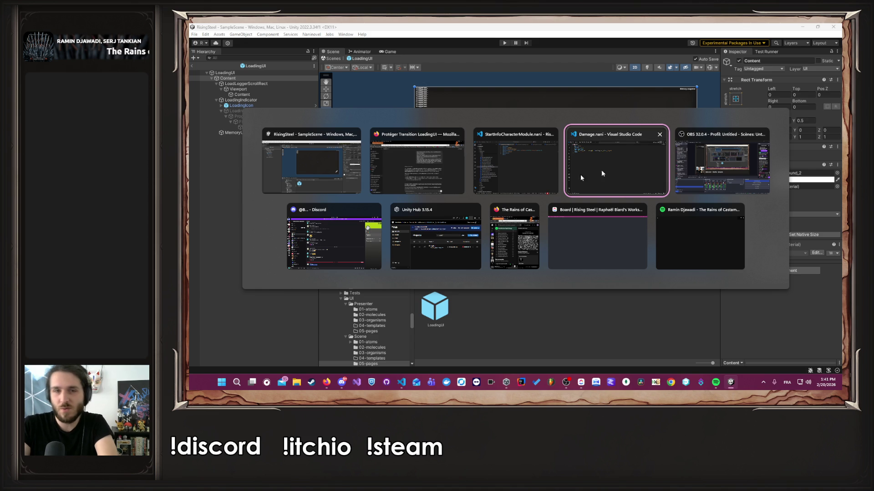
pyautogui.press('Escape')
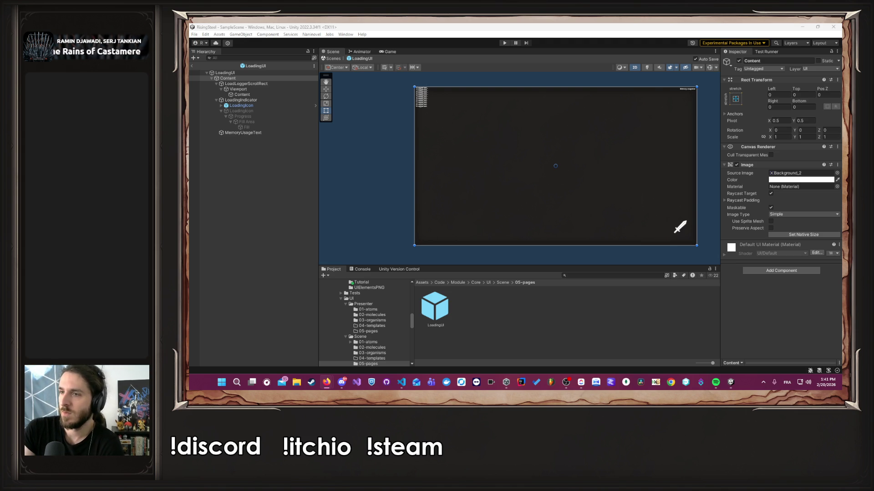
# Read ChatGPT's ref-count gate fix, highlighting the Résultat summary, then minimize Firefox.
pyautogui.hotkey('alt', 'Tab')
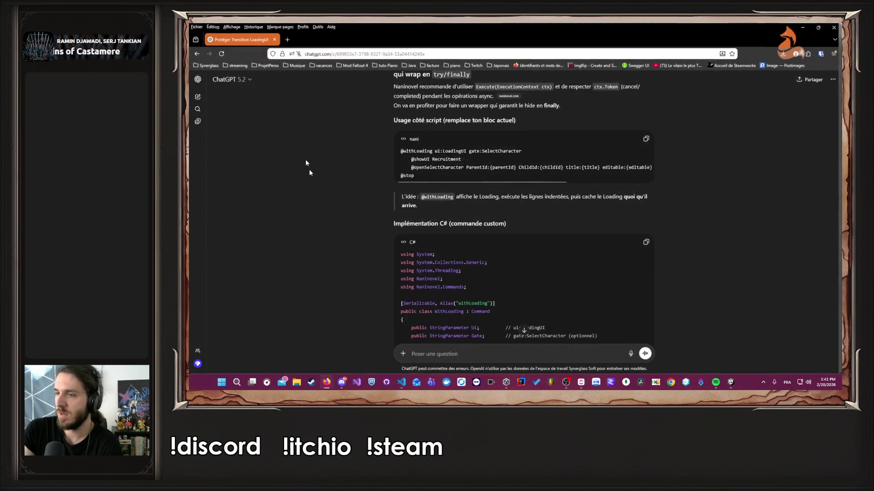
pyautogui.scroll(2, 355, 205)
pyautogui.scroll(-1, 385, 299)
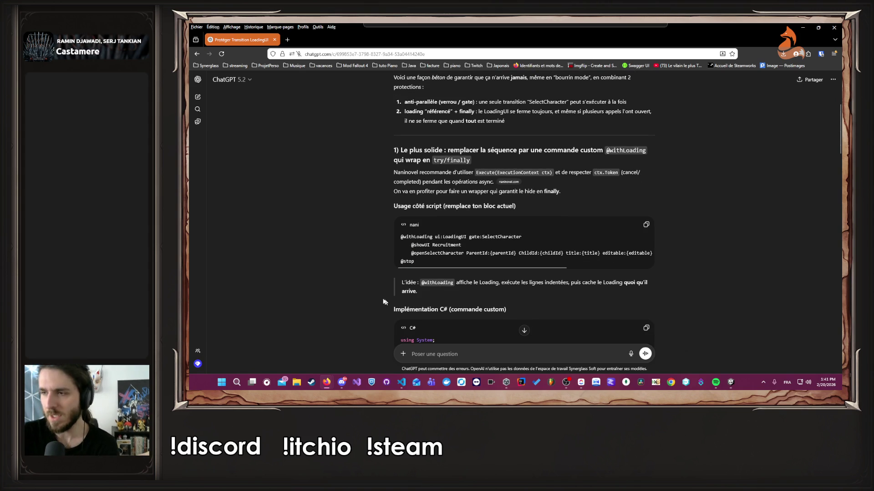
pyautogui.scroll(-1, 379, 301)
pyautogui.scroll(1, 377, 301)
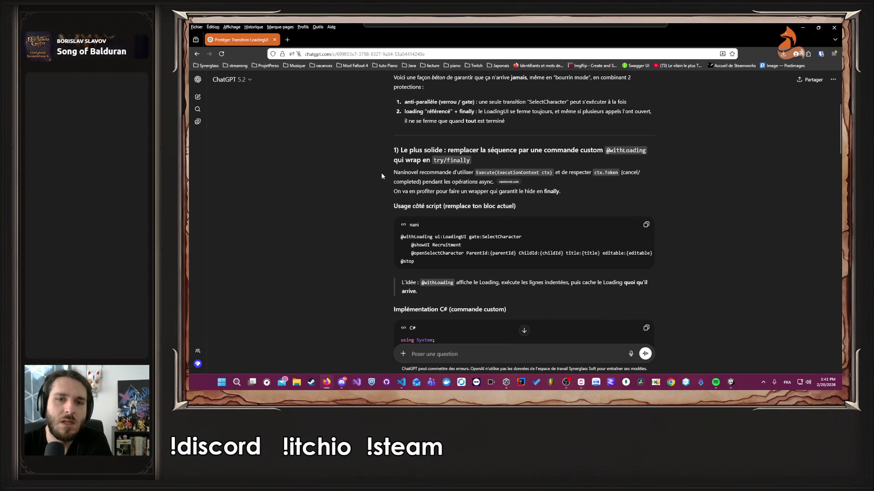
pyautogui.moveTo(368, 154); pyautogui.dragTo(588, 189)
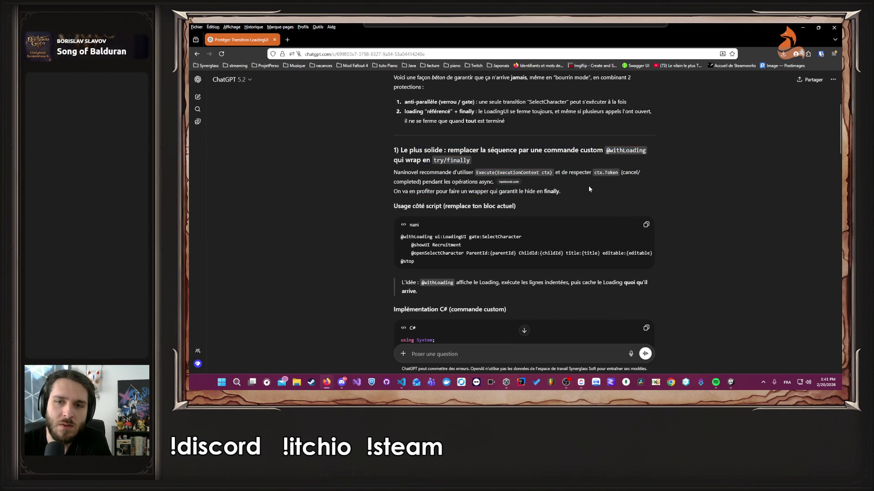
pyautogui.scroll(-3, 588, 189)
pyautogui.scroll(-2, 588, 186)
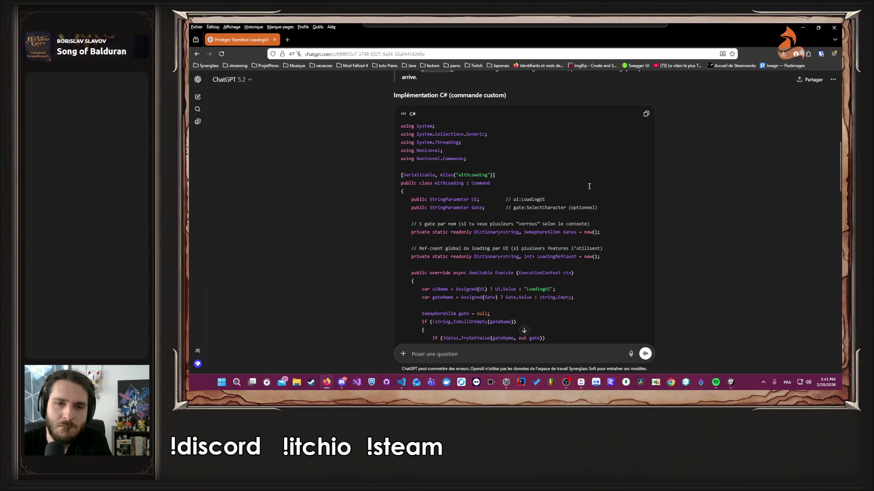
pyautogui.scroll(-3, 588, 185)
pyautogui.scroll(-4, 589, 188)
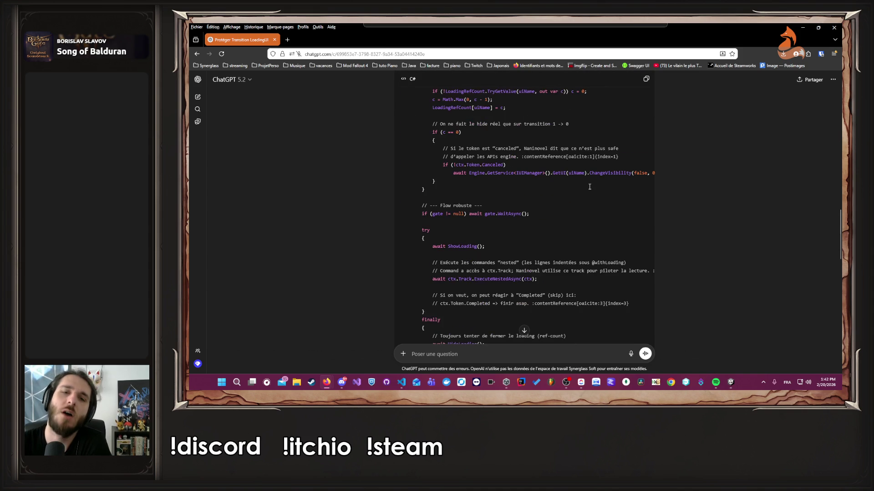
pyautogui.scroll(-3, 592, 192)
pyautogui.scroll(-1, 591, 191)
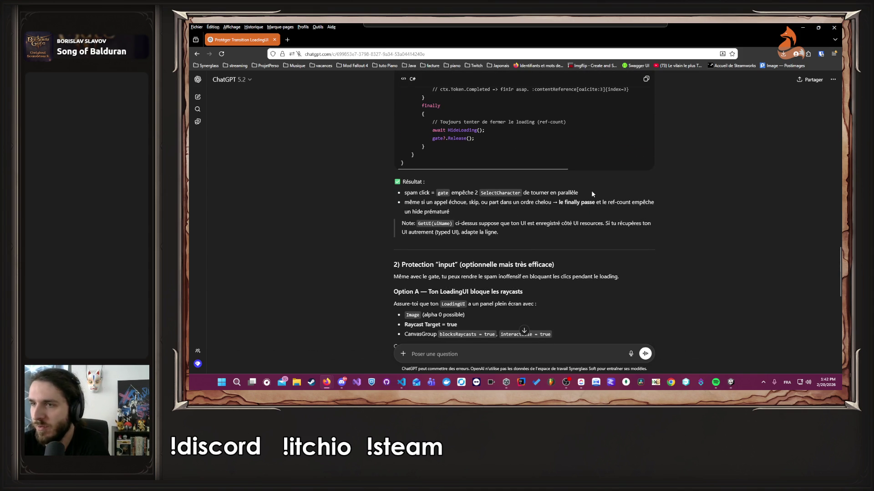
pyautogui.moveTo(591, 190); pyautogui.dragTo(372, 184)
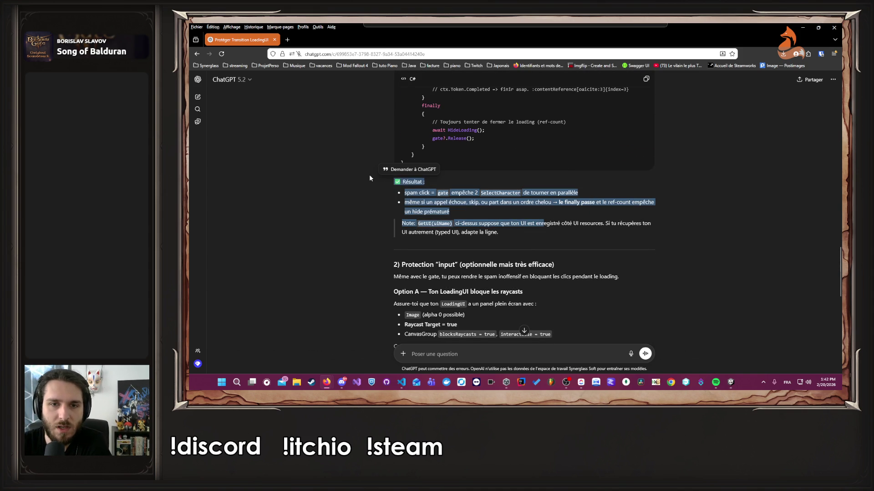
pyautogui.click(540, 234)
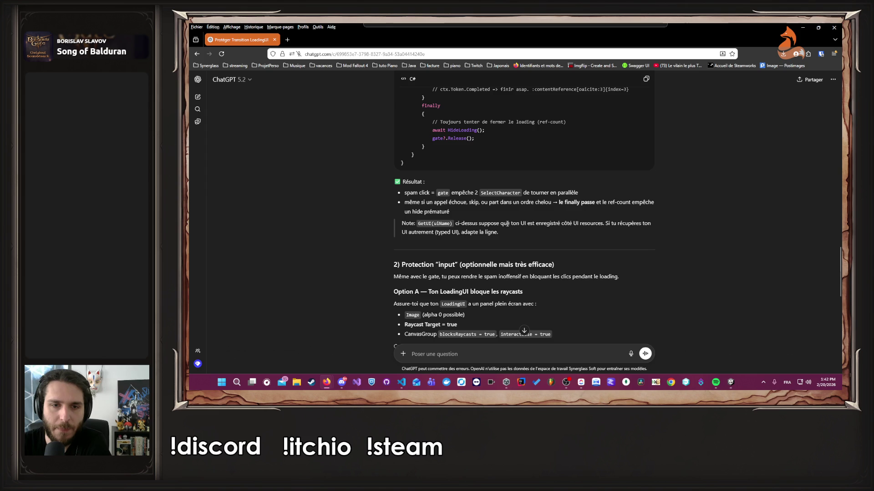
pyautogui.scroll(-2, 507, 226)
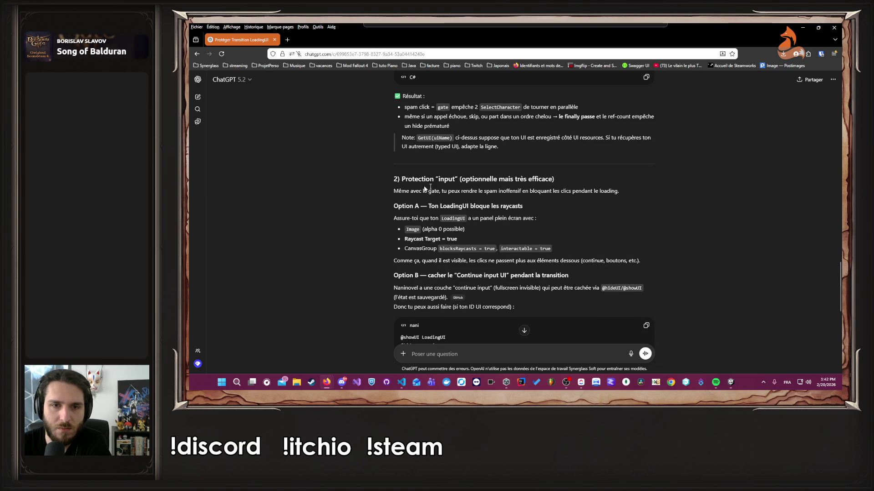
pyautogui.scroll(-3, 373, 184)
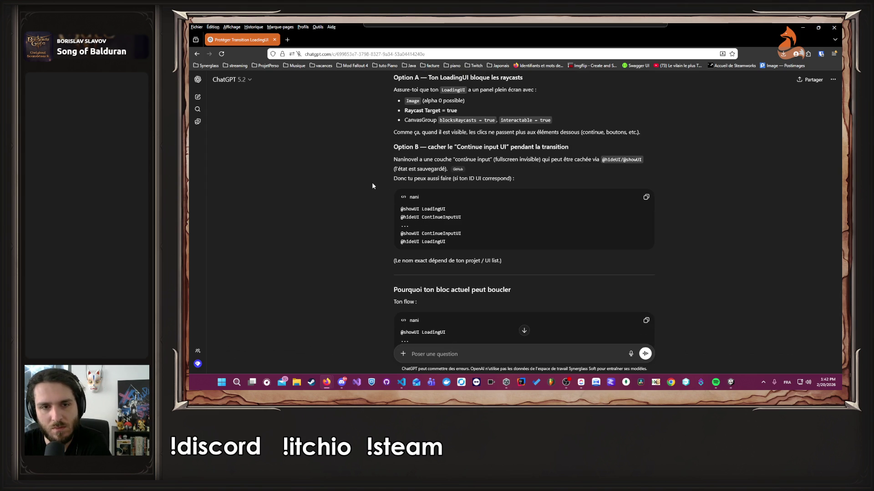
pyautogui.scroll(-2, 372, 183)
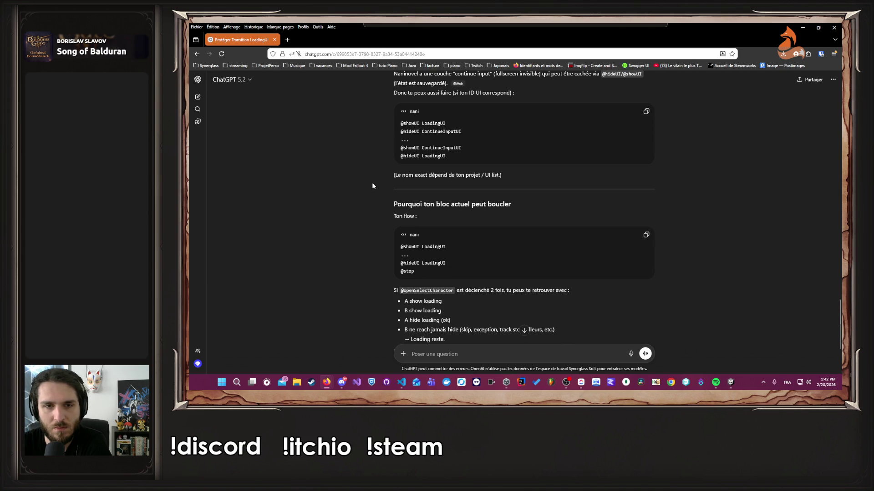
pyautogui.scroll(-2, 372, 182)
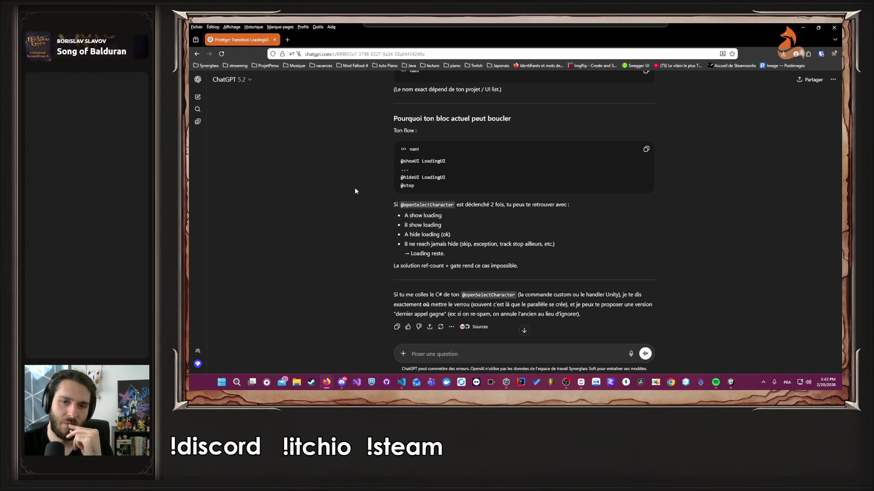
pyautogui.scroll(-1, 354, 191)
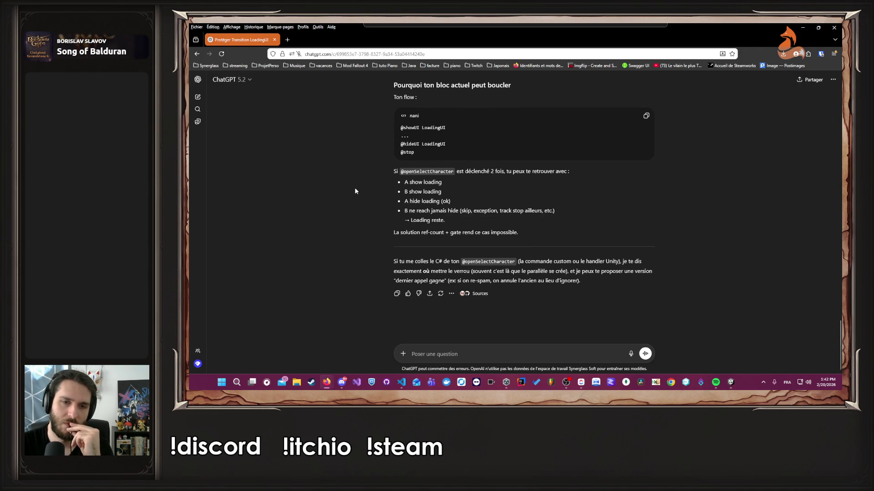
pyautogui.click(802, 27)
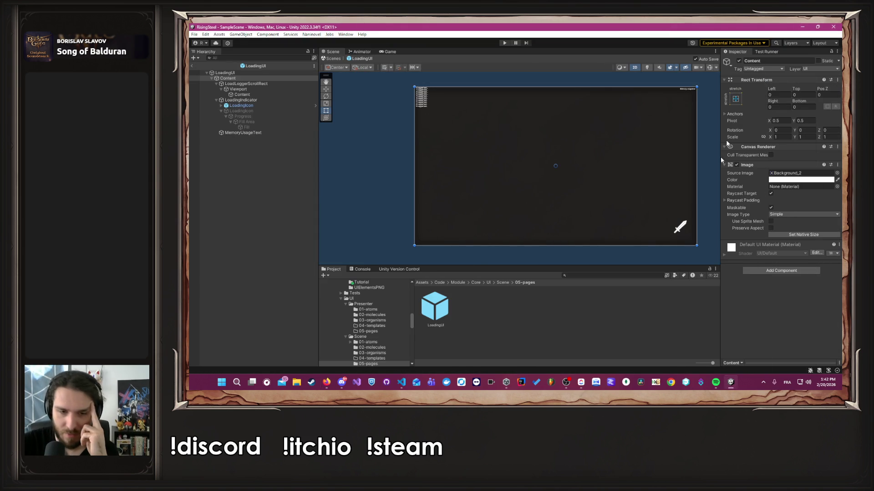
pyautogui.click(417, 380)
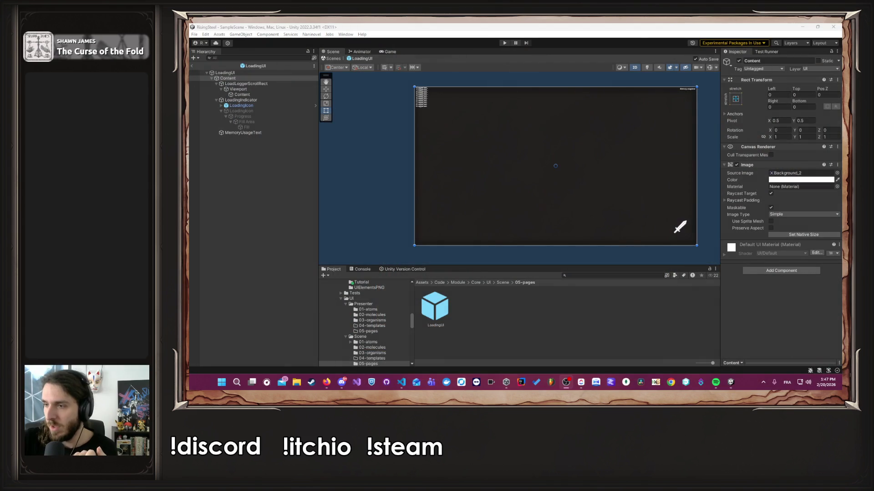
# Play the game: NOUVELLE PARTIE, pick the right-hand character, proceed past the tutorial choice.
pyautogui.click(504, 42)
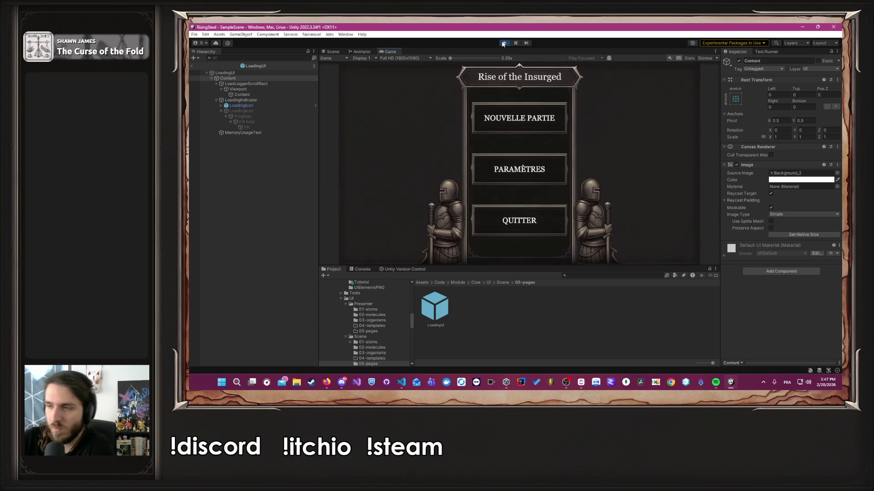
pyautogui.click(501, 124)
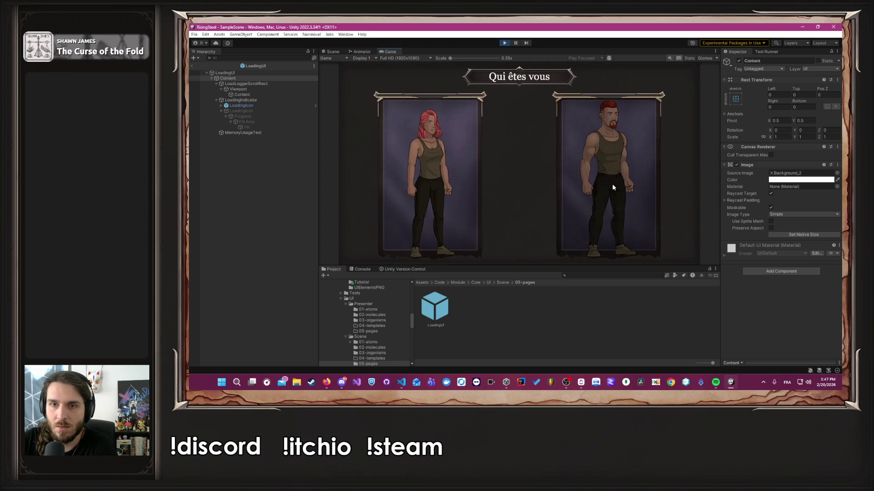
pyautogui.click(613, 185)
pyautogui.click(558, 148)
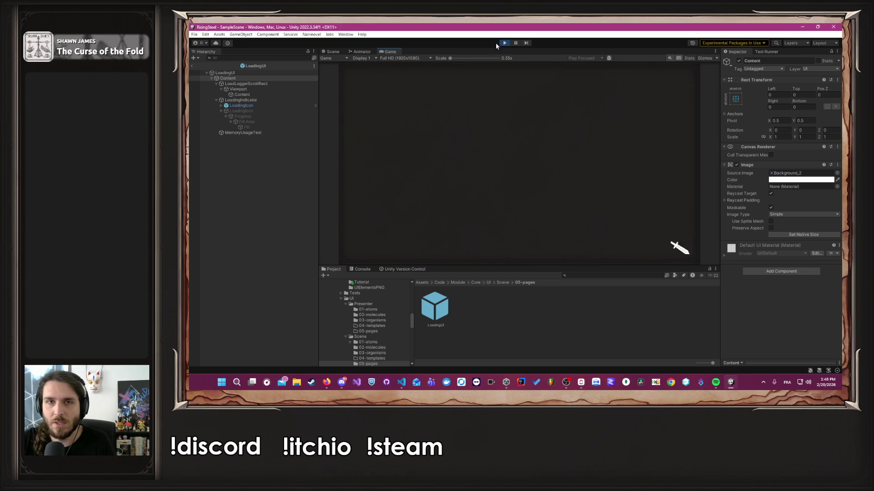
# Exit Play mode with Ctrl+P and switch to the Firefox ChatGPT window.
pyautogui.hotkey('ctrl', 'p')
pyautogui.hotkey('alt', 'Tab')
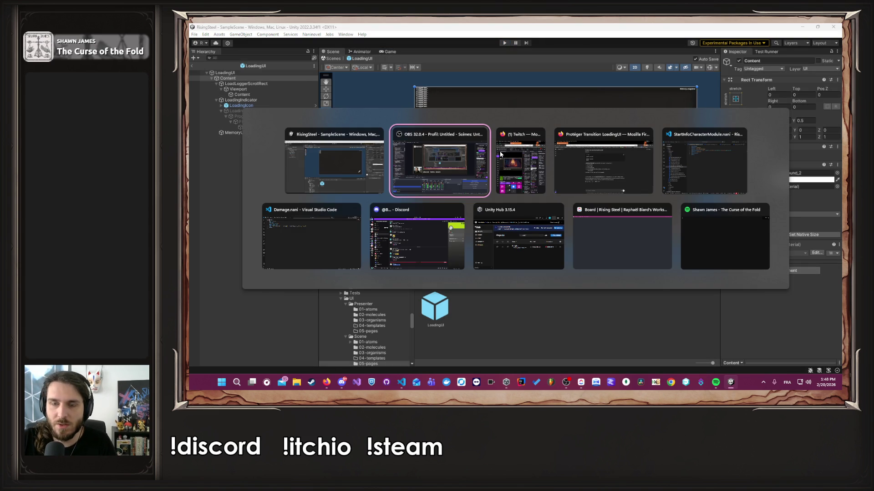
pyautogui.press('Tab')
pyautogui.press('Tab')
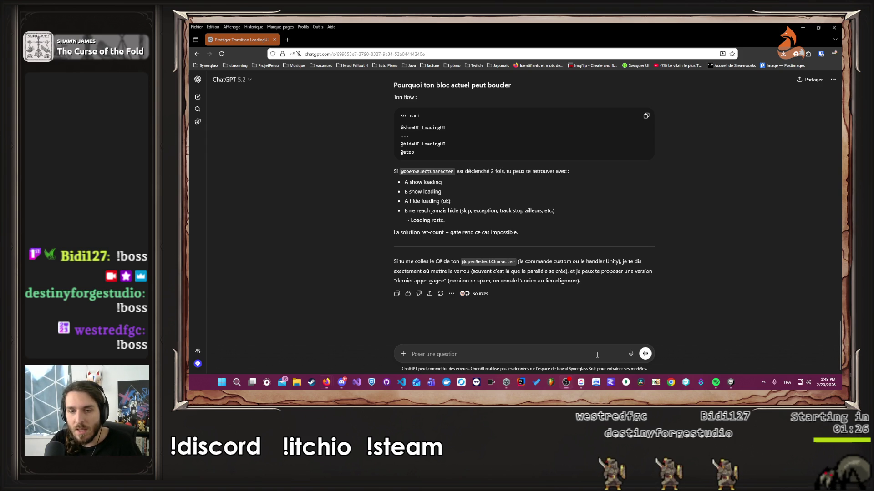
# Ask a new ChatGPT chat 'Définition simple d'un sémaphore en programmation'.
pyautogui.click(198, 97)
pyautogui.write('Défi')
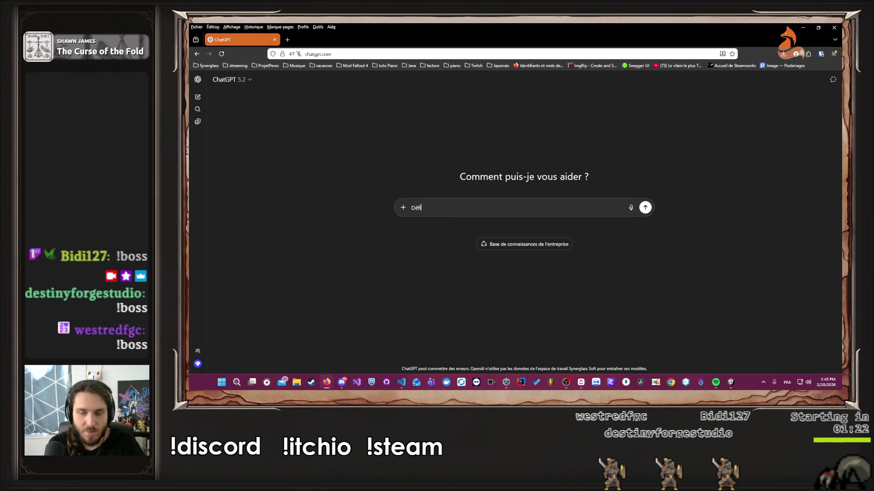
pyautogui.write('nition')
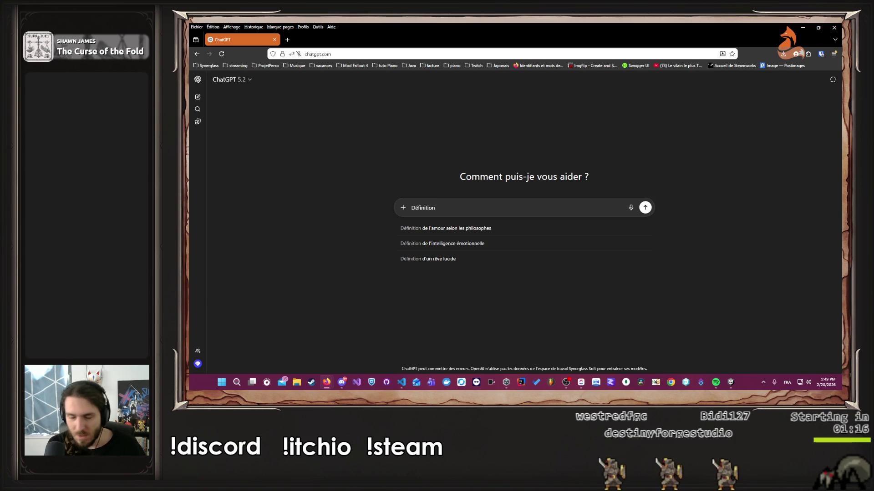
pyautogui.write('simpl')
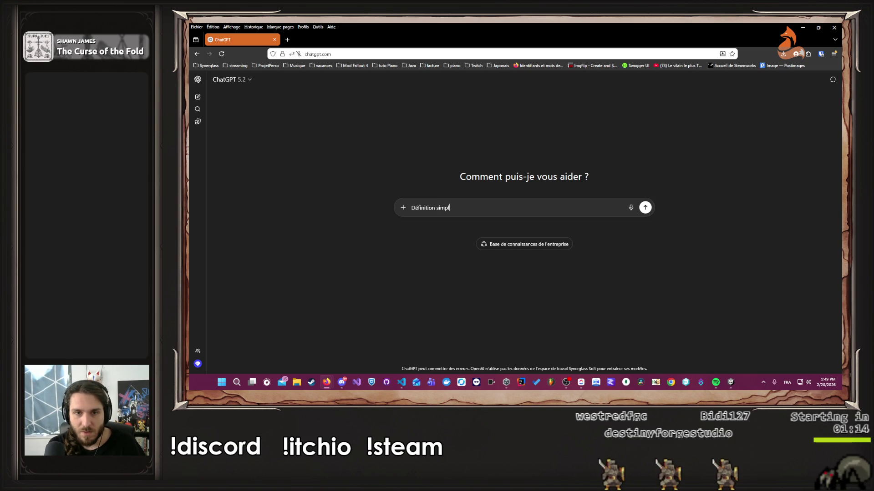
pyautogui.write("e d'un sémaph")
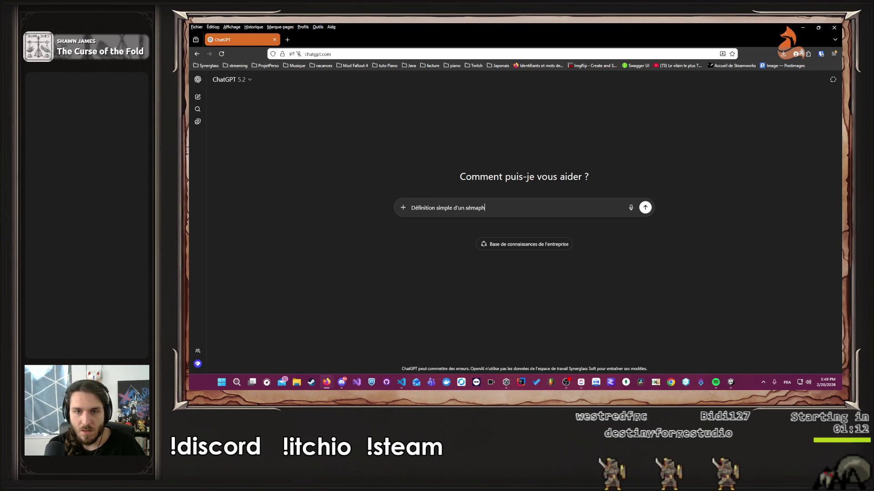
pyautogui.write('ore en programma')
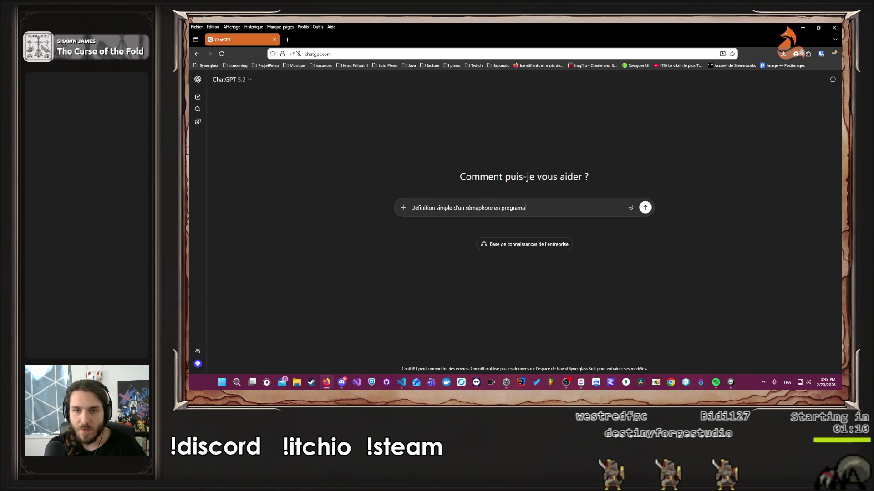
pyautogui.write('tion')
pyautogui.press('Return')
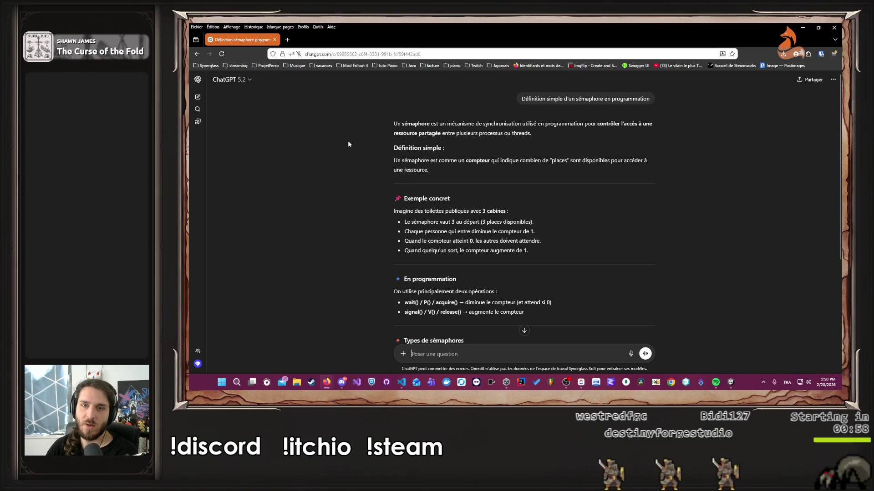
pyautogui.scroll(-3, 347, 140)
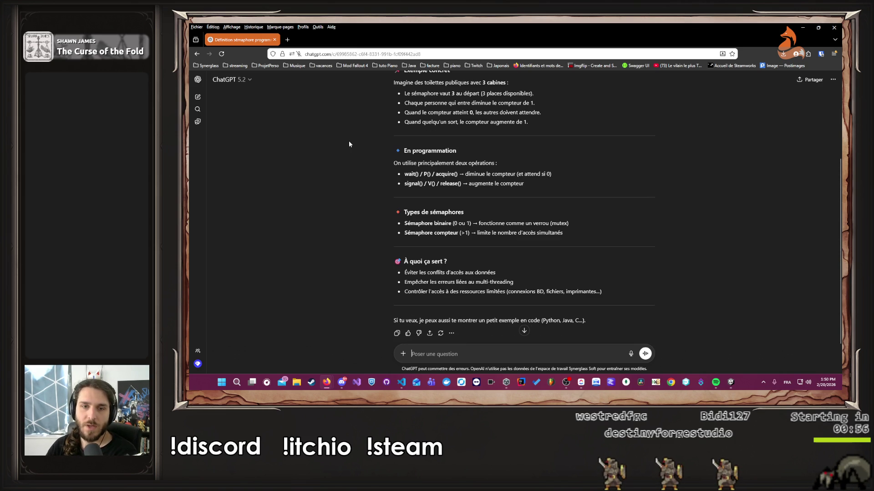
pyautogui.scroll(-1, 349, 143)
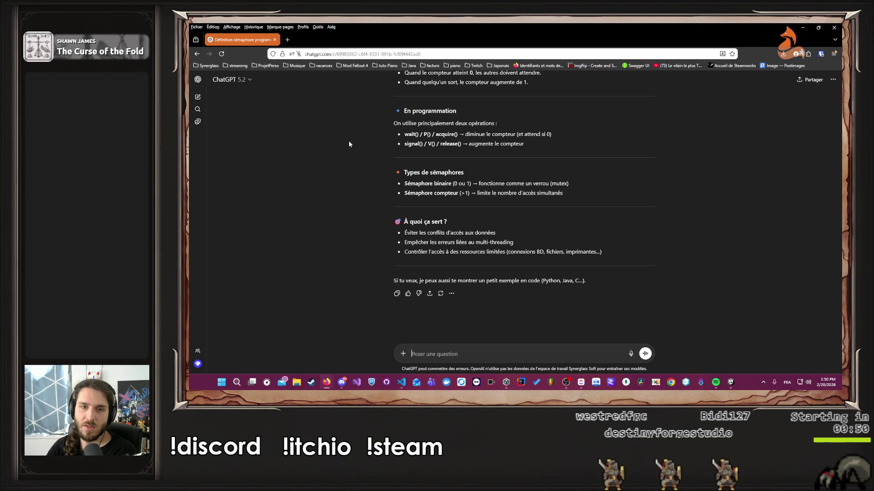
pyautogui.scroll(3, 349, 141)
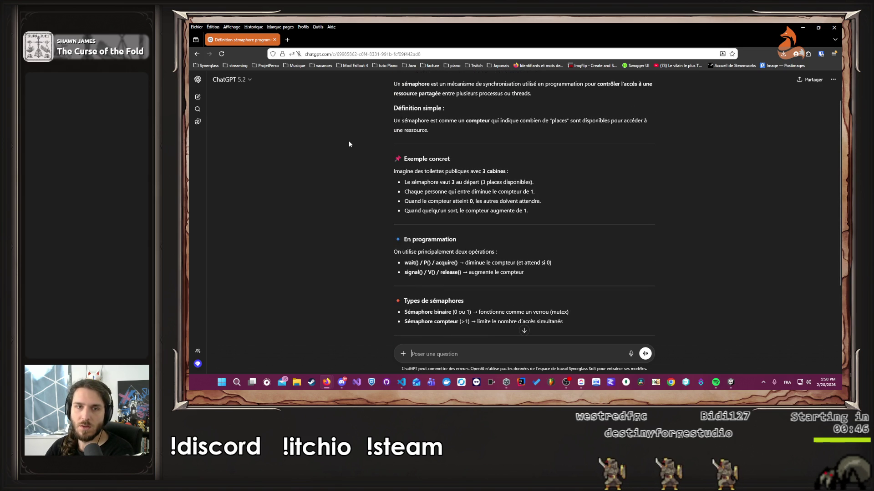
pyautogui.scroll(1, 349, 141)
pyautogui.scroll(-1, 349, 141)
pyautogui.scroll(-3, 349, 142)
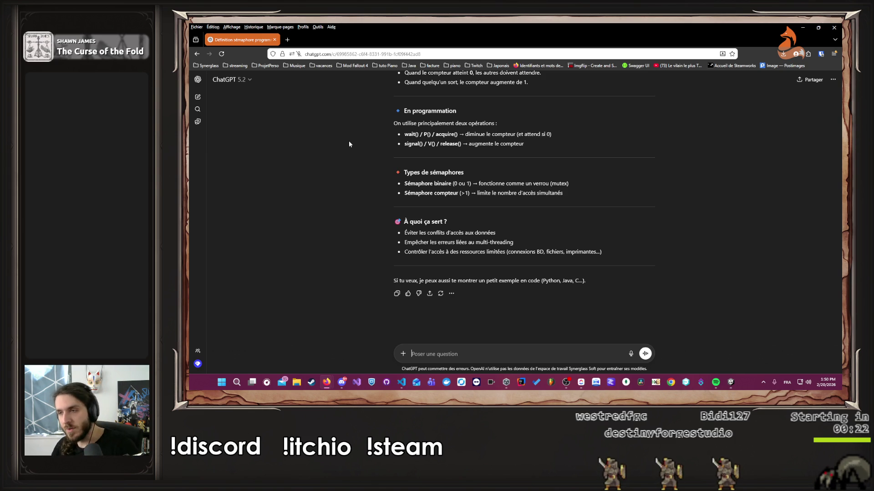
pyautogui.hotkey('alt', 'Tab')
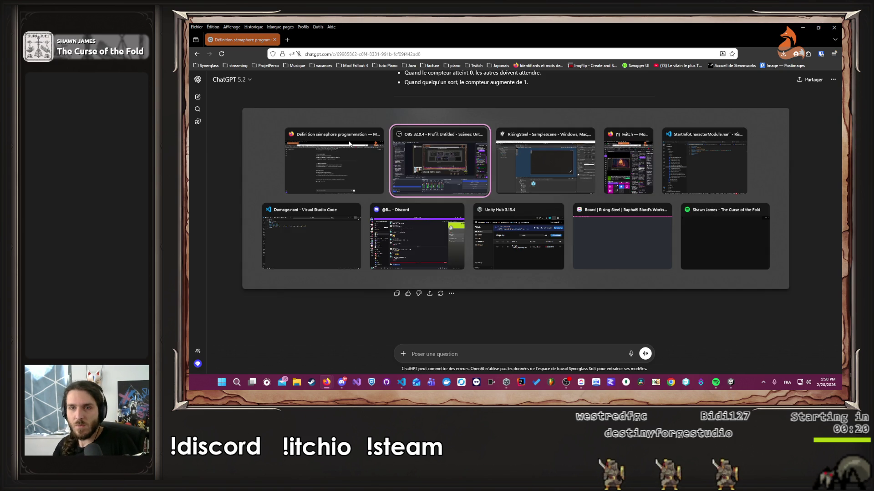
pyautogui.moveTo(704, 161)
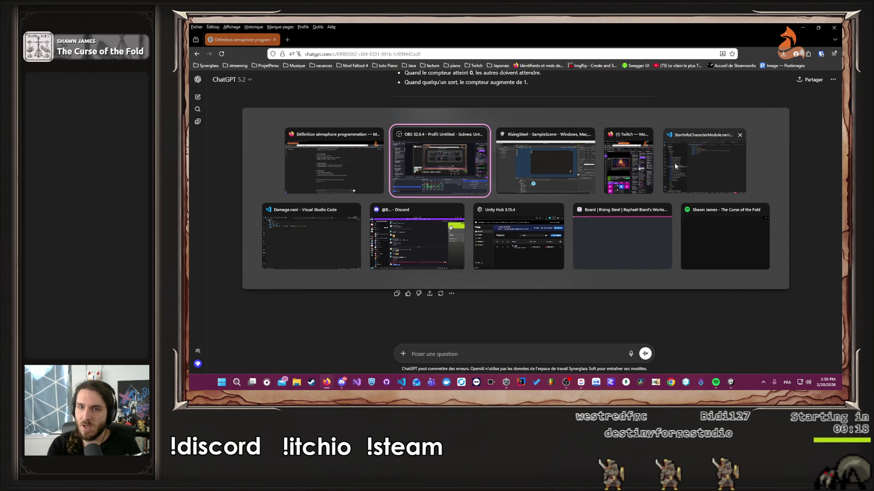
# Review the hideUI, unlockInput and stop lines in StartInfoCharacterModule.nani, then return to ChatGPT.
pyautogui.click(675, 166)
pyautogui.moveTo(450, 140); pyautogui.dragTo(432, 116)
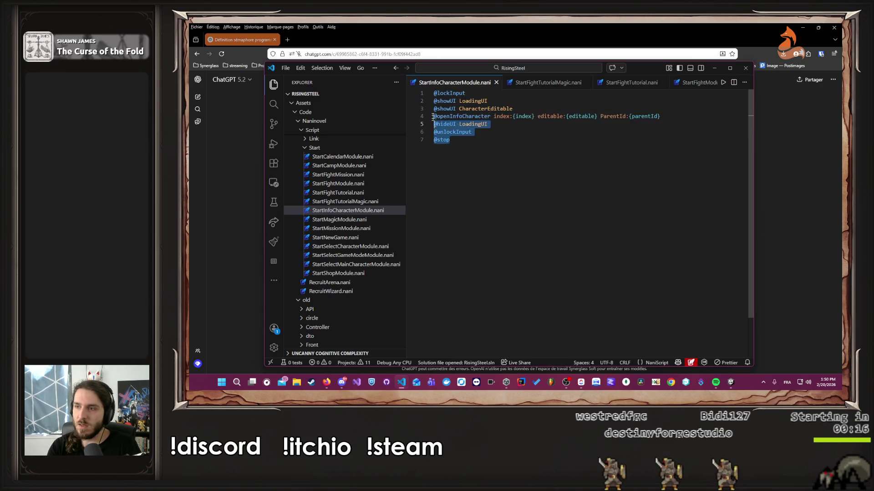
pyautogui.click(519, 181)
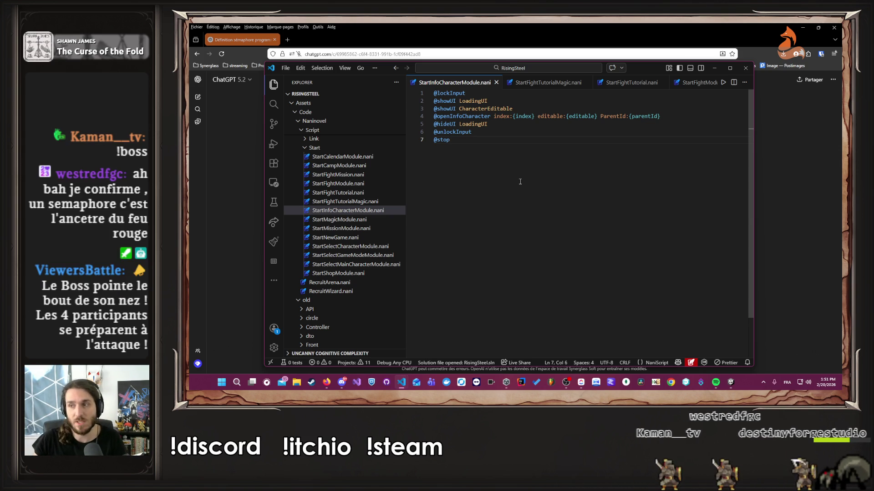
pyautogui.click(229, 236)
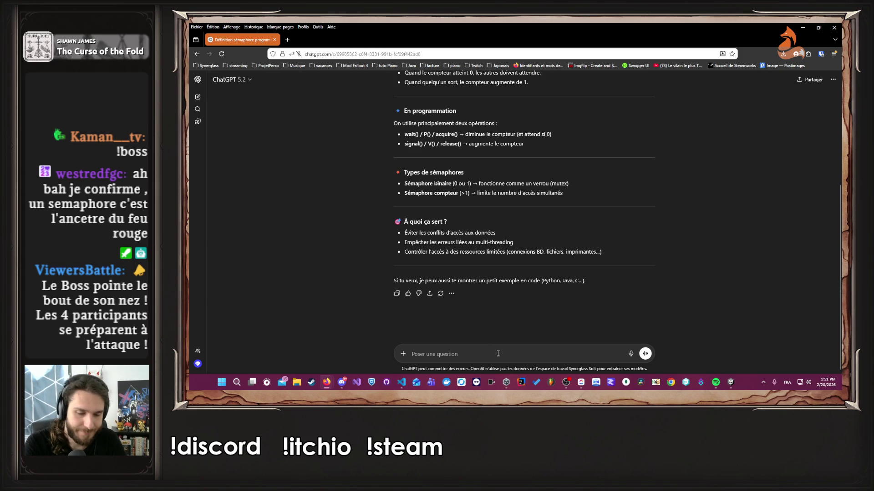
pyautogui.write('Mettre en place un sémaphore en C#')
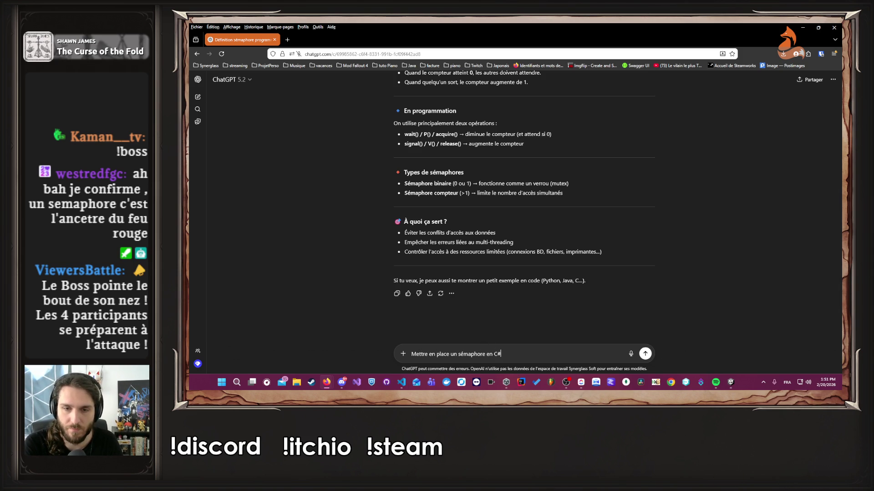
# Send ChatGPT the question 'Mettre en place un sémaphore en C#'.
pyautogui.press('Return')
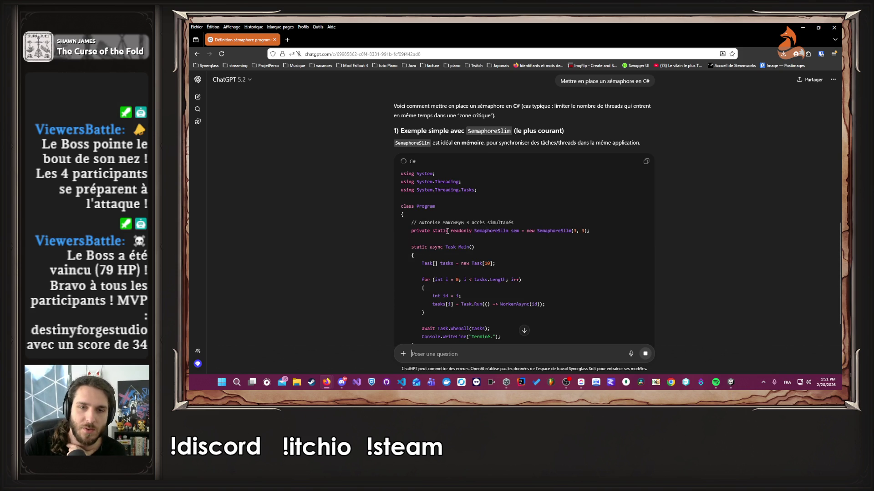
pyautogui.scroll(-1, 492, 245)
pyautogui.scroll(-3, 531, 257)
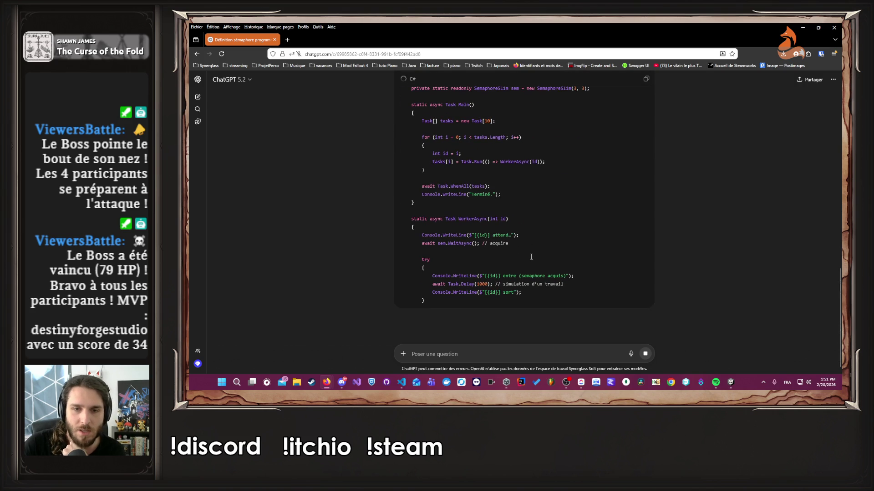
pyautogui.scroll(-2, 531, 257)
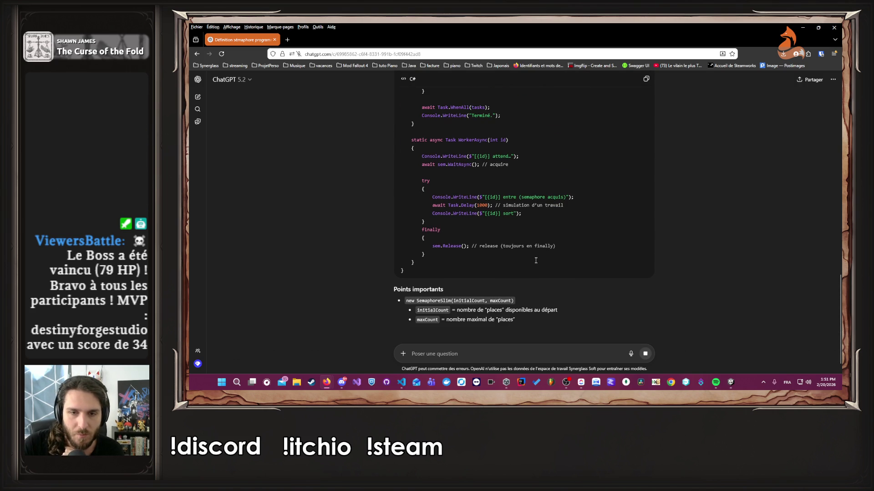
pyautogui.scroll(-1, 537, 266)
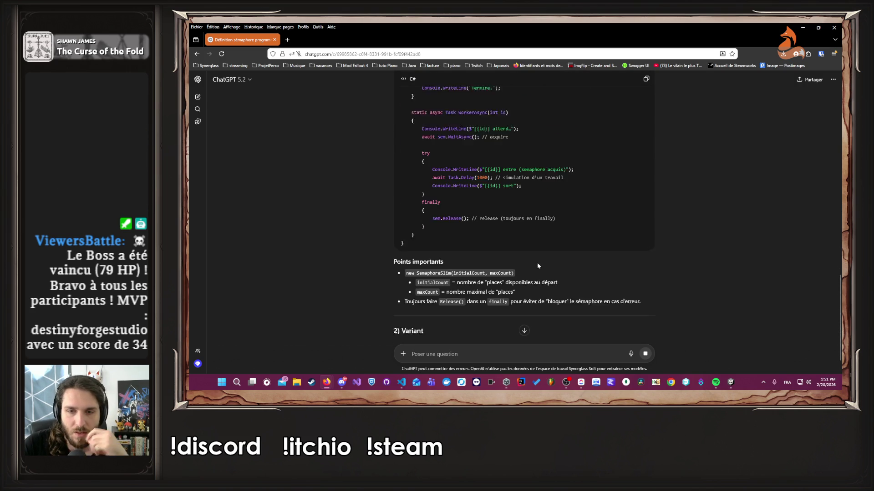
pyautogui.scroll(-1, 537, 263)
pyautogui.moveTo(642, 272); pyautogui.dragTo(389, 277)
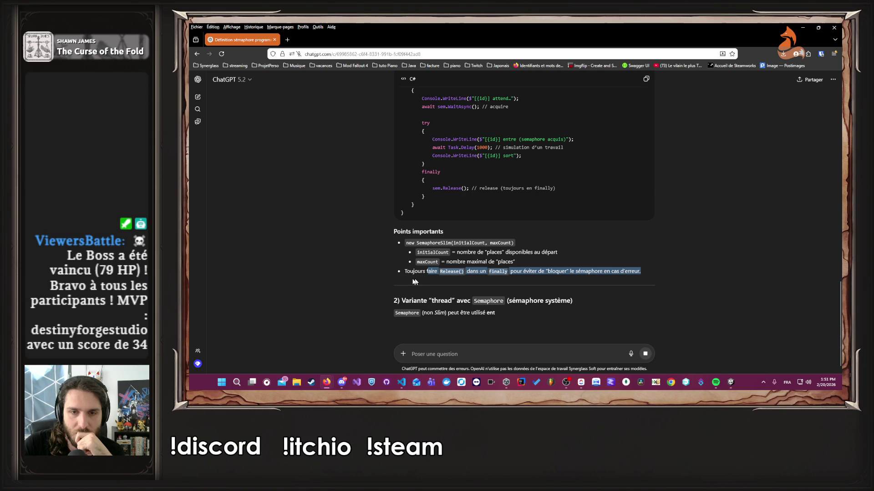
# Read through the streaming C# SemaphoreSlim answer, clearing stray text selections.
pyautogui.click(389, 277)
pyautogui.scroll(3, 390, 279)
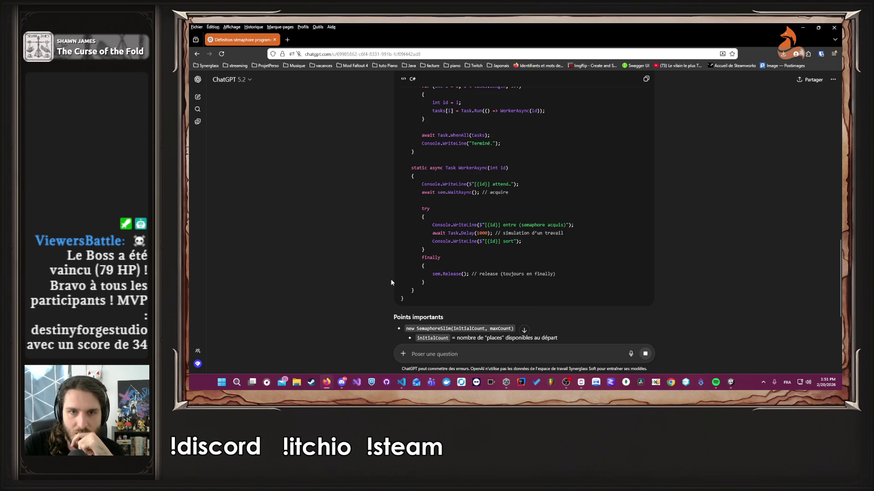
pyautogui.scroll(-5, 391, 279)
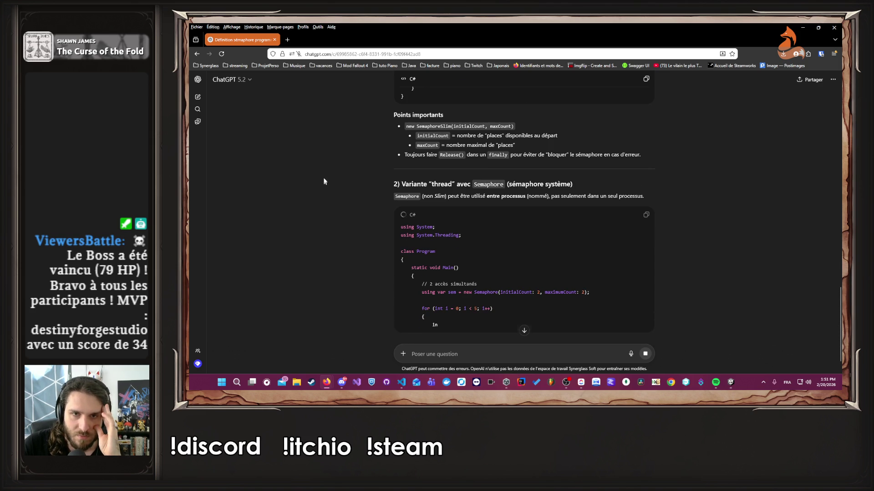
pyautogui.moveTo(324, 181); pyautogui.dragTo(400, 199)
pyautogui.click(399, 200)
pyautogui.scroll(-2, 608, 195)
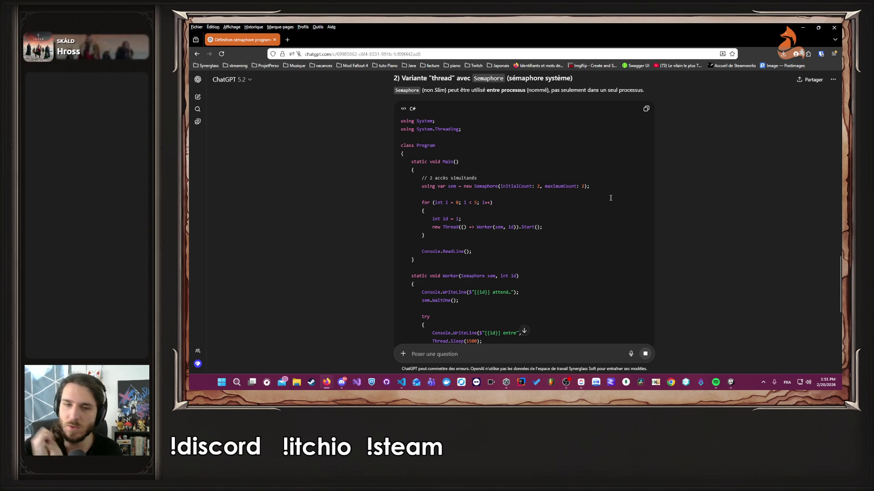
pyautogui.scroll(-1, 610, 198)
pyautogui.scroll(-3, 611, 198)
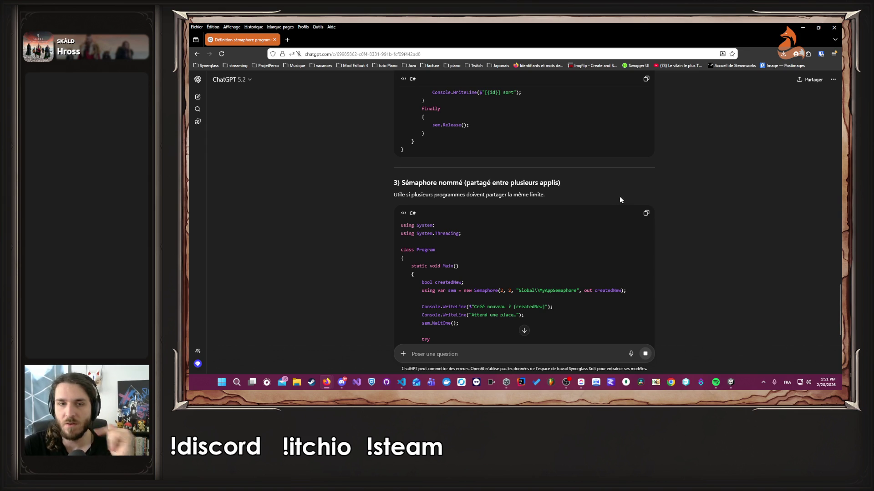
pyautogui.scroll(-1, 607, 194)
pyautogui.scroll(-1, 590, 187)
pyautogui.scroll(-1, 574, 182)
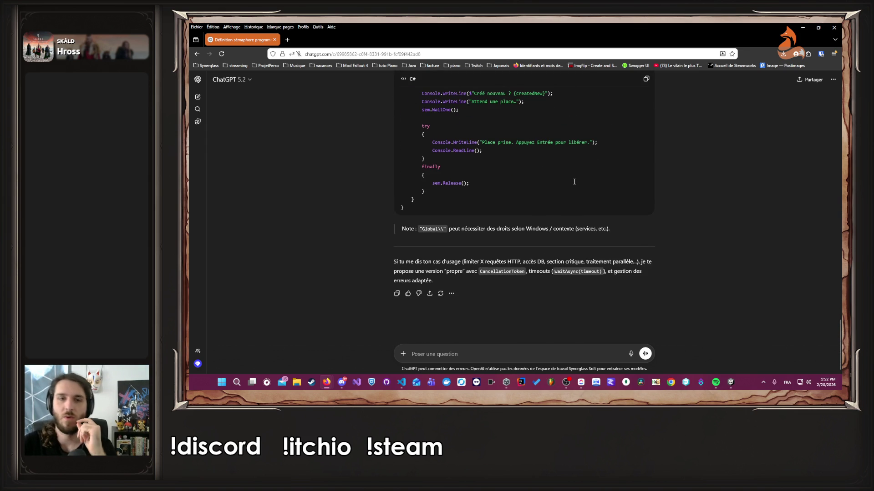
pyautogui.scroll(1, 574, 182)
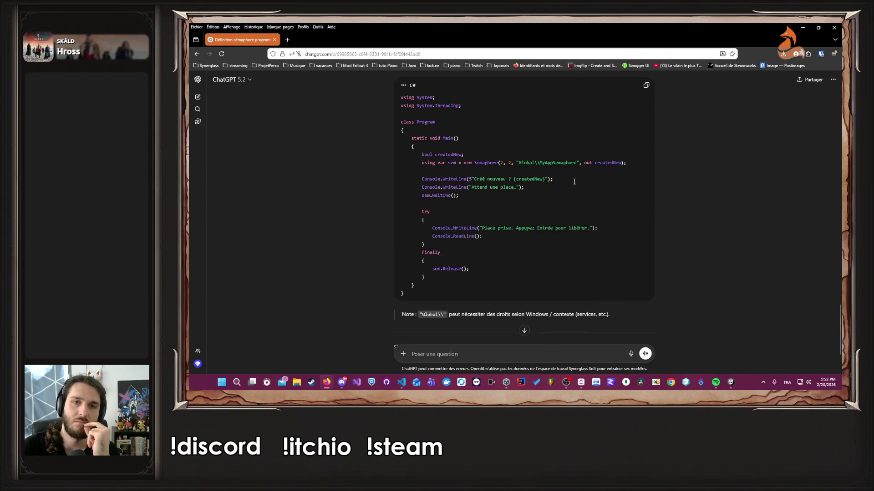
pyautogui.scroll(1, 574, 182)
pyautogui.scroll(-1, 574, 182)
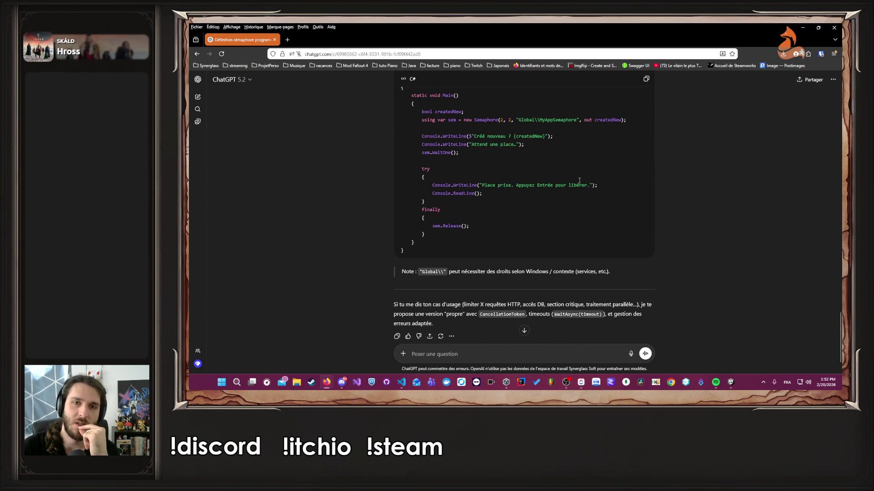
pyautogui.scroll(1, 578, 181)
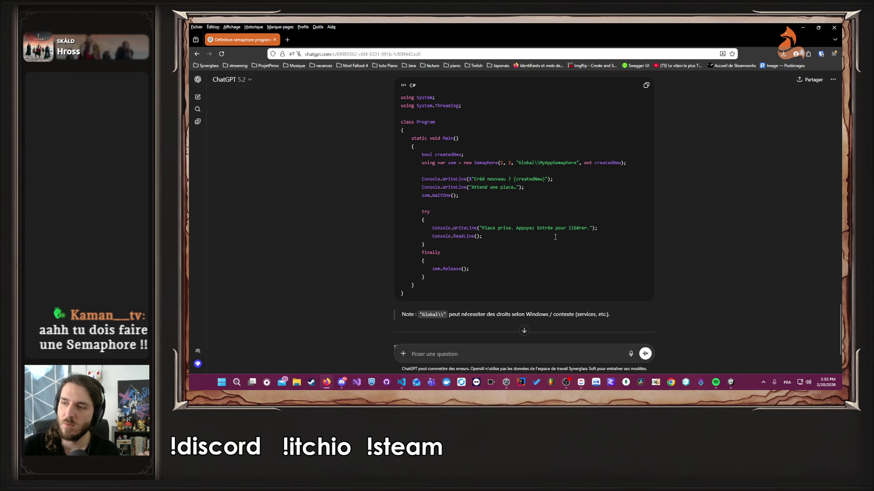
pyautogui.scroll(1, 556, 238)
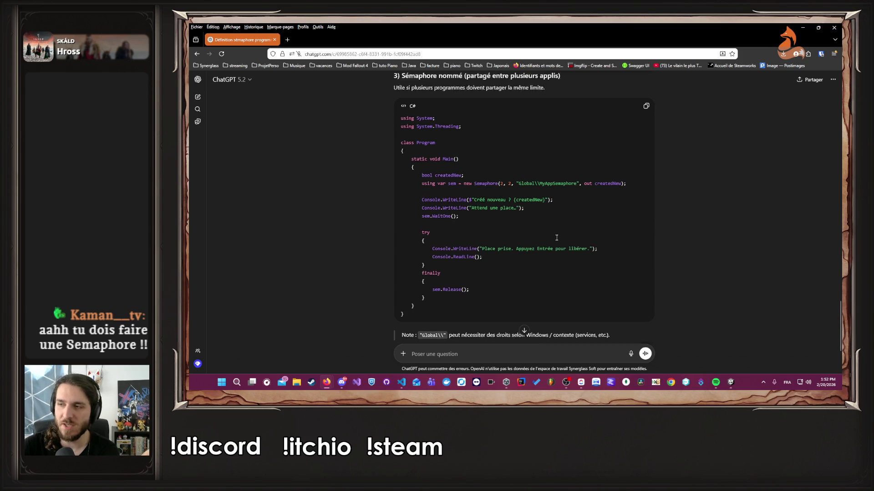
pyautogui.scroll(2, 556, 238)
pyautogui.scroll(-3, 556, 238)
pyautogui.scroll(-1, 555, 239)
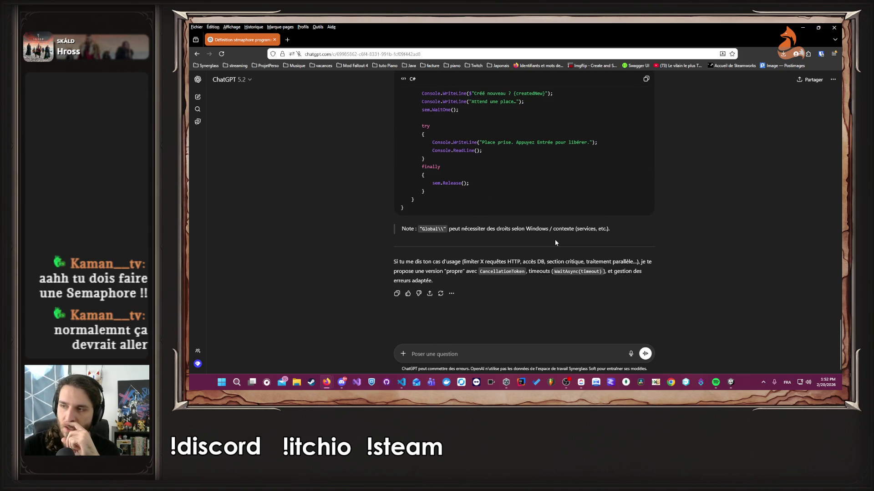
pyautogui.scroll(2, 555, 240)
pyautogui.scroll(5, 555, 240)
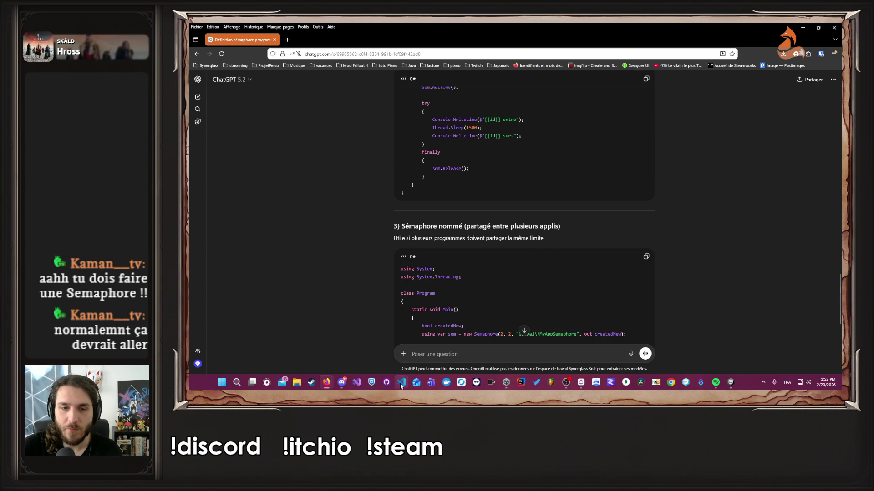
pyautogui.moveTo(400, 382)
pyautogui.click(435, 347)
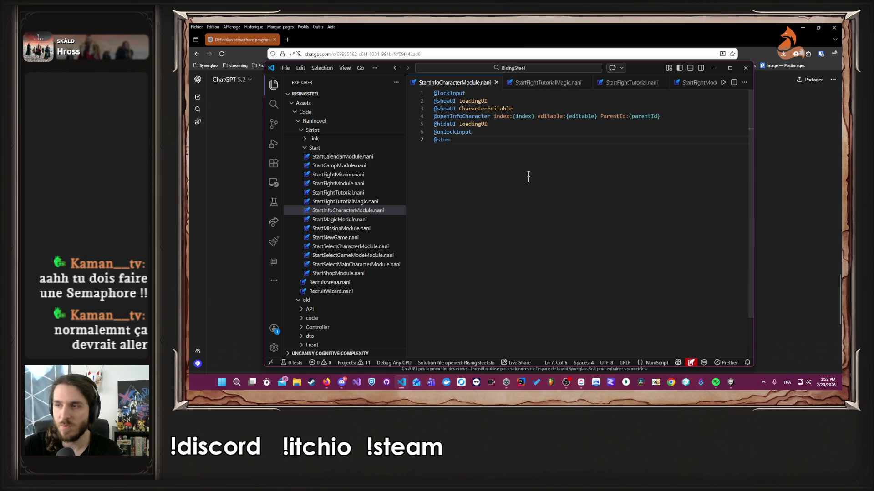
pyautogui.click(488, 136)
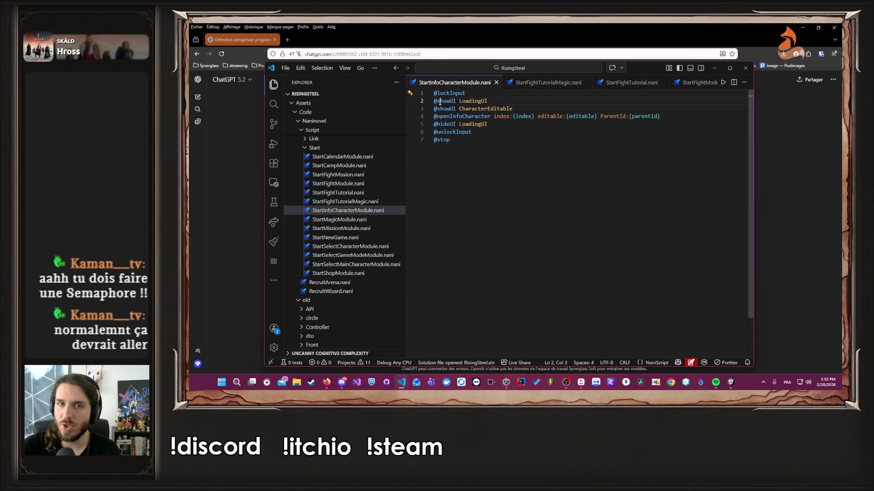
pyautogui.moveTo(440, 101)
pyautogui.mouseDown()
pyautogui.moveTo(490, 101)
pyautogui.moveTo(431, 101)
pyautogui.mouseUp()
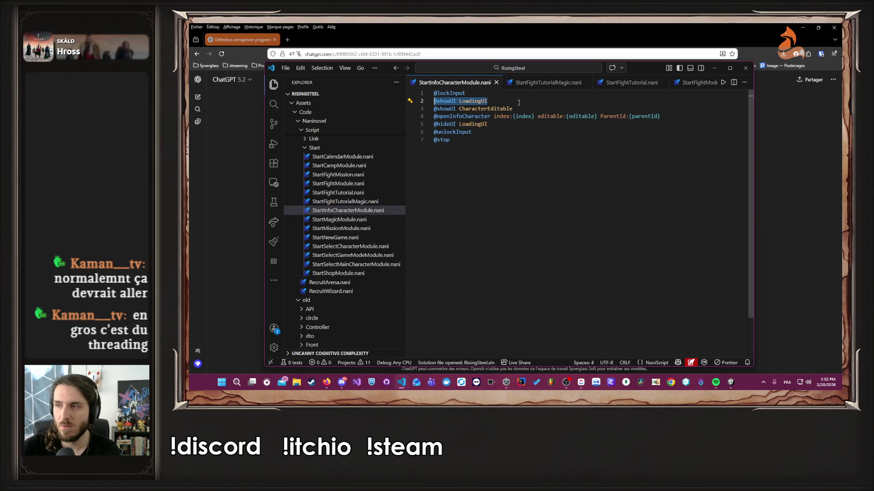
pyautogui.click(519, 103)
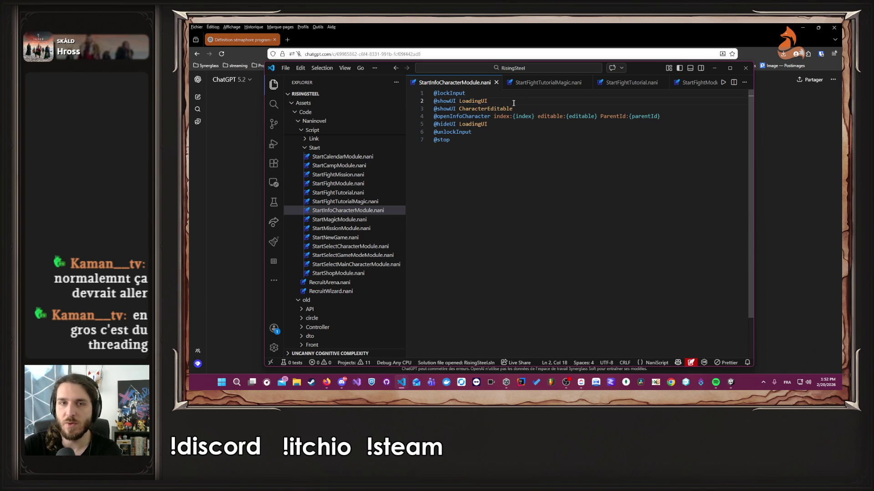
pyautogui.hotkey('shift', 'Home')
pyautogui.click(501, 98)
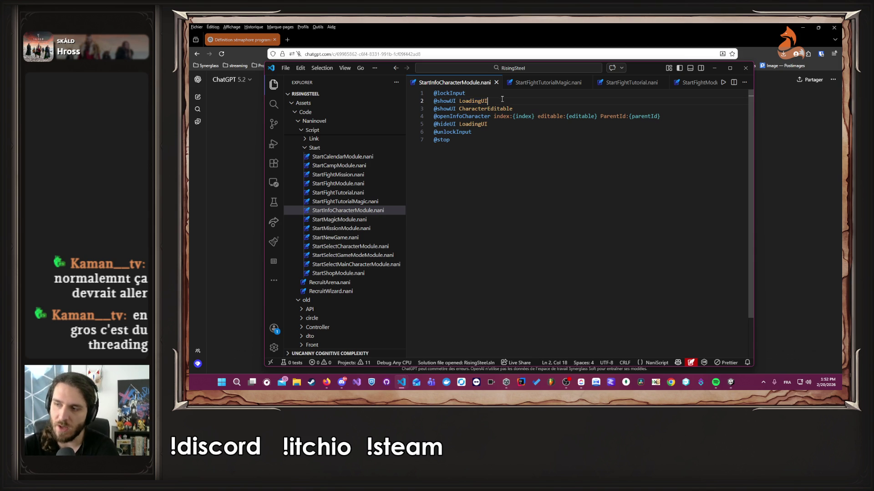
pyautogui.hotkey('ctrl', 'a')
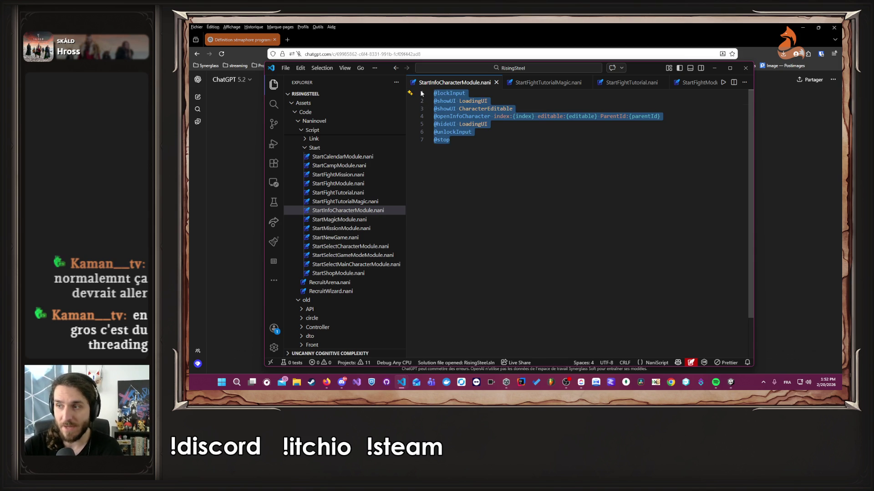
pyautogui.click(482, 124)
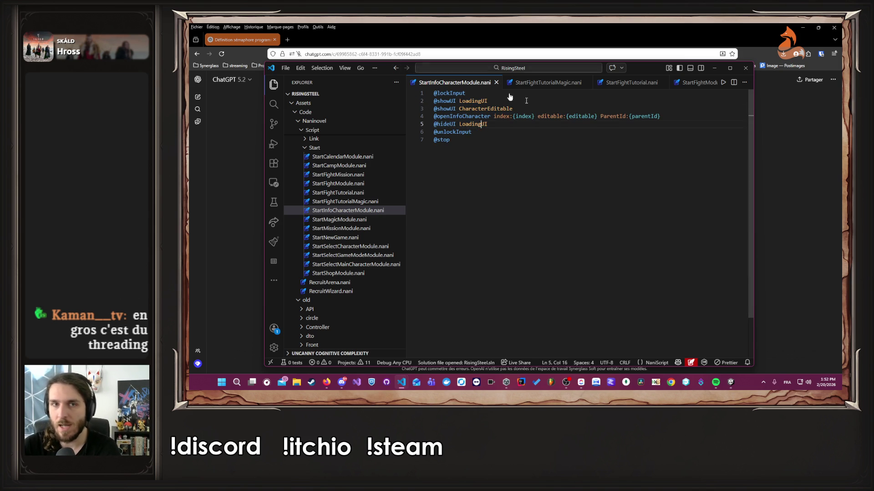
pyautogui.moveTo(488, 124); pyautogui.dragTo(434, 124)
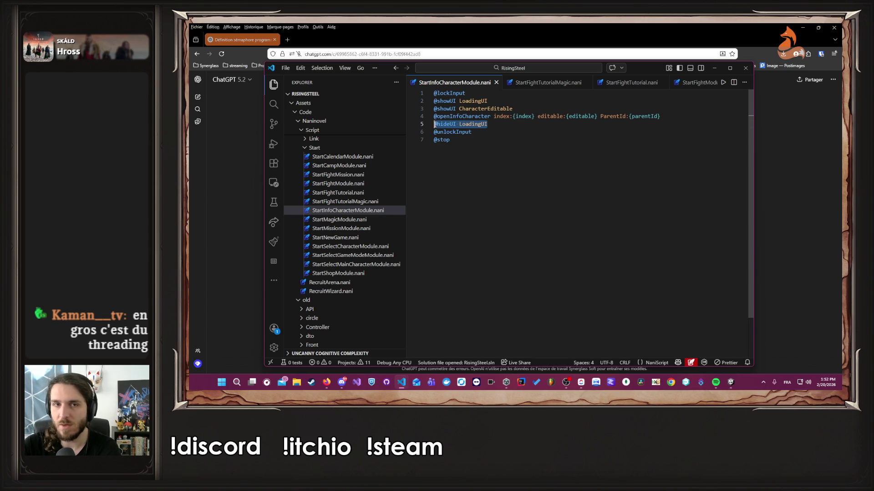
pyautogui.click(561, 186)
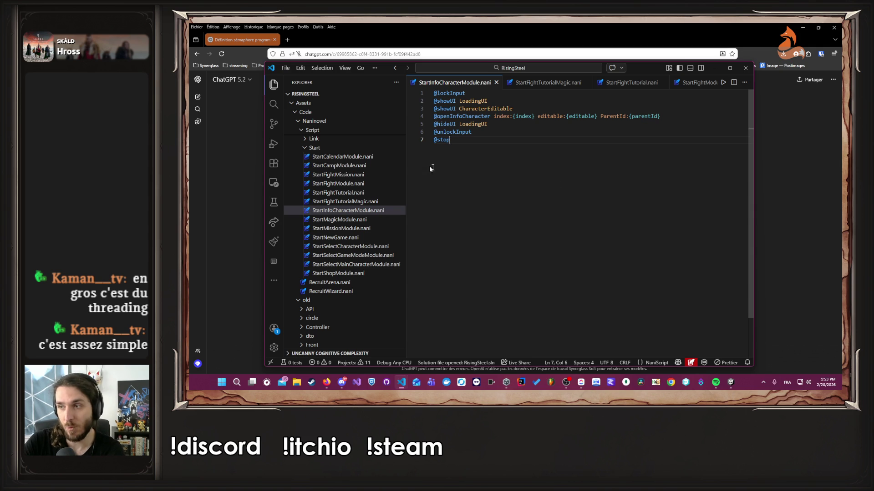
pyautogui.click(250, 162)
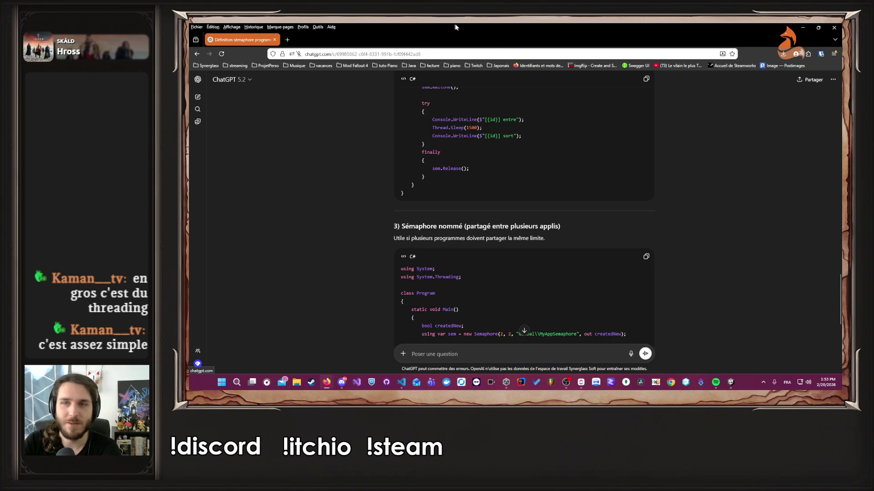
# Switch to the ChatGPT conversation to reread the C# semaphore examples.
pyautogui.hotkey('alt', 'Tab')
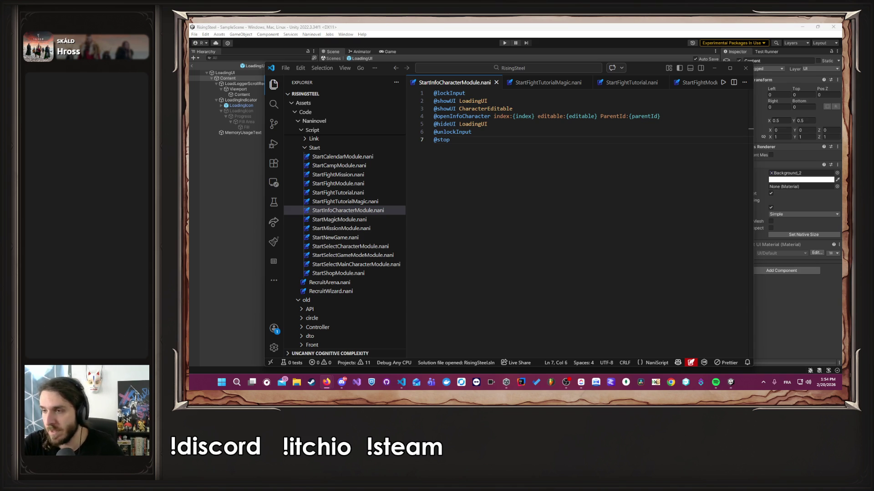
# Duplicate RetrieveRewards in Naninovel/CustomCommand and rename the copy LockWithSemaphore.
pyautogui.click(194, 223)
pyautogui.moveTo(396, 266); pyautogui.dragTo(393, 206)
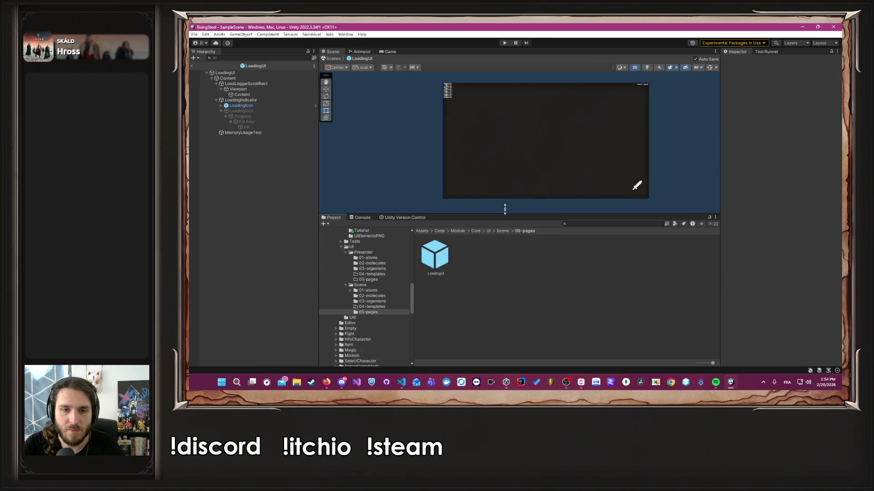
pyautogui.scroll(-5, 379, 299)
pyautogui.scroll(-3, 378, 300)
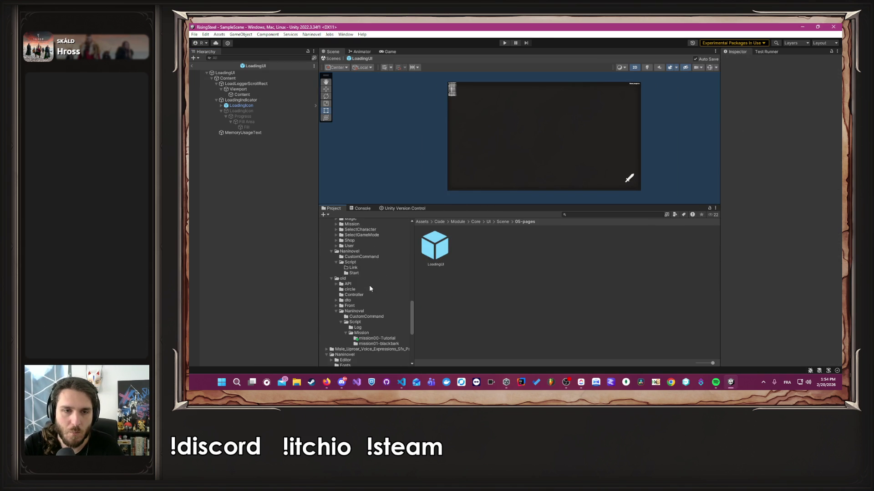
pyautogui.click(366, 272)
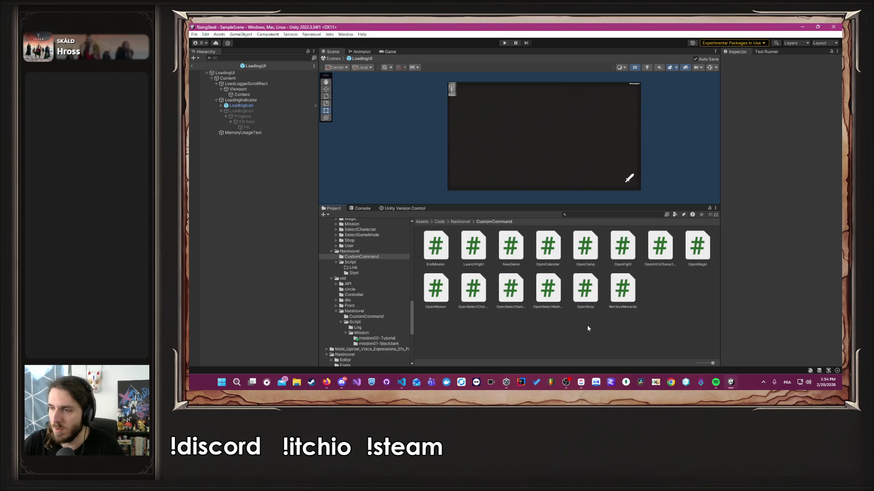
pyautogui.click(616, 298)
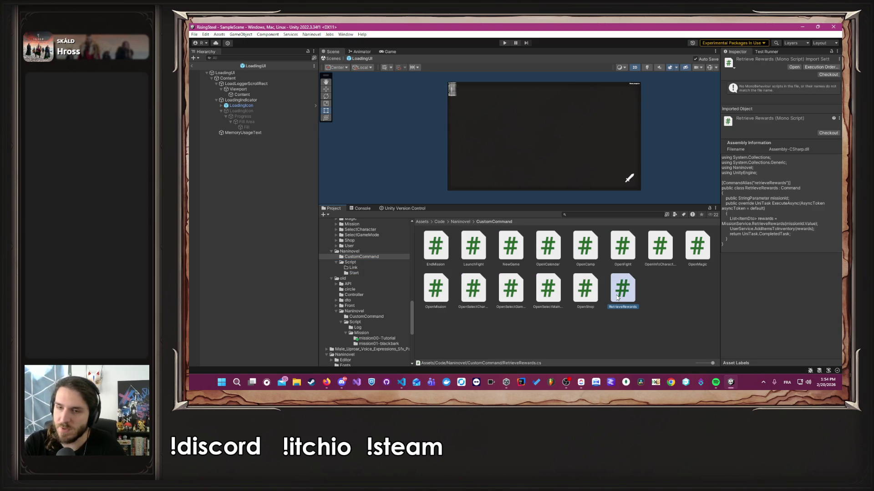
pyautogui.hotkey('ctrl', 'd')
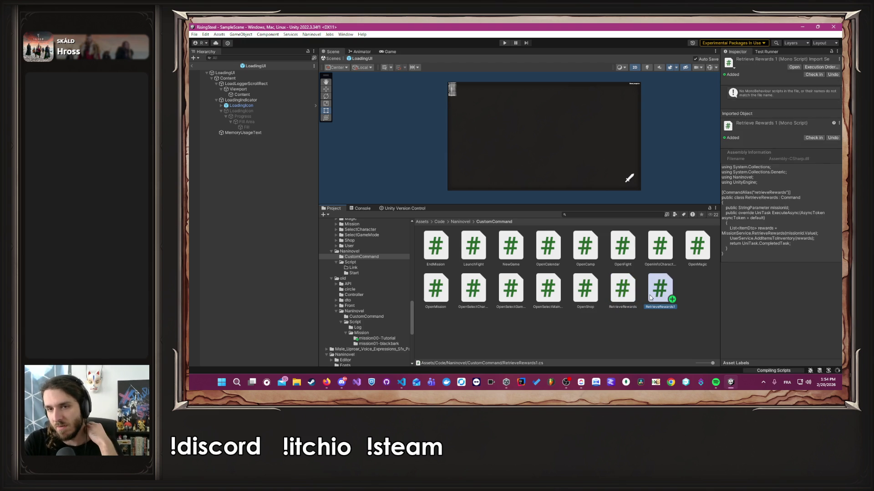
pyautogui.rightClick(649, 295)
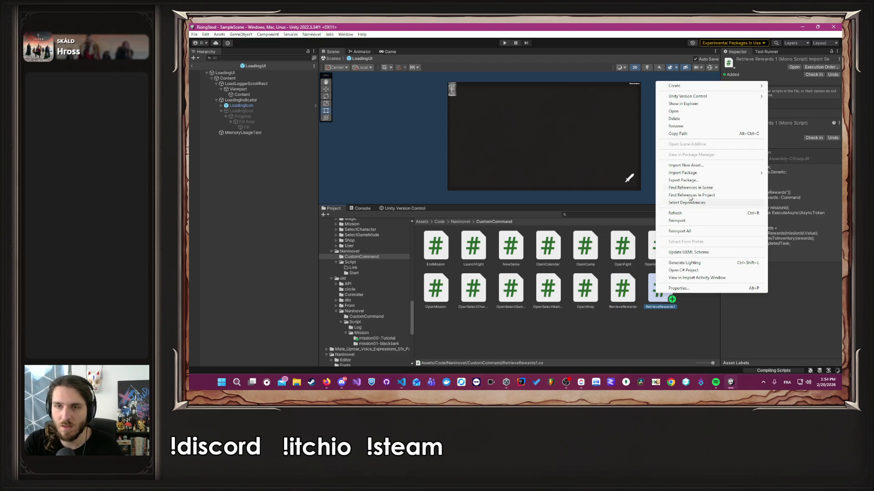
pyautogui.click(691, 127)
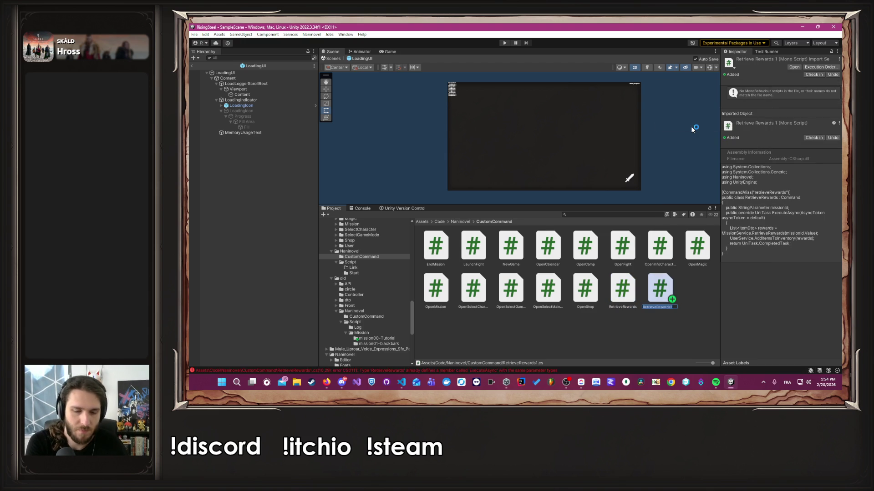
pyautogui.write('LockWith')
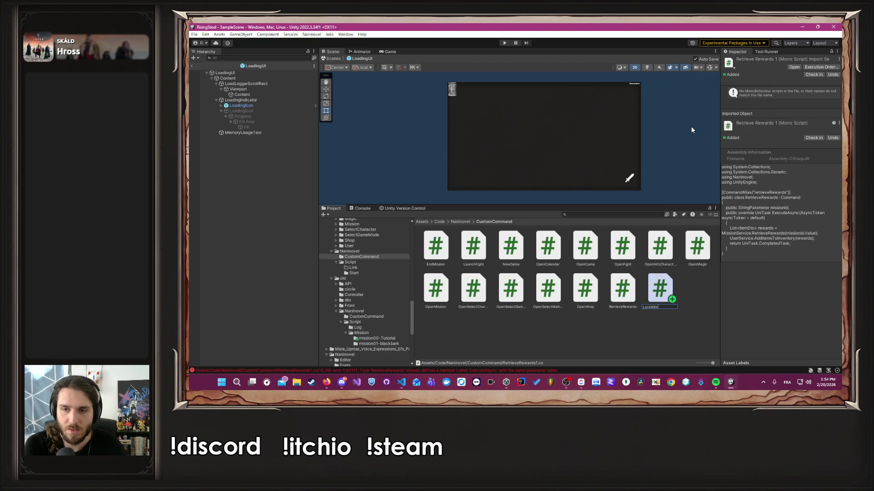
pyautogui.write('Step')
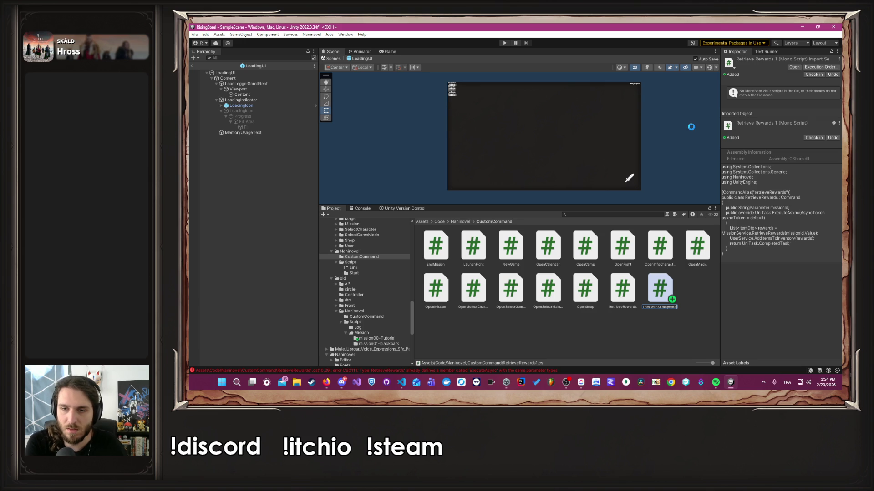
pyautogui.press('Return')
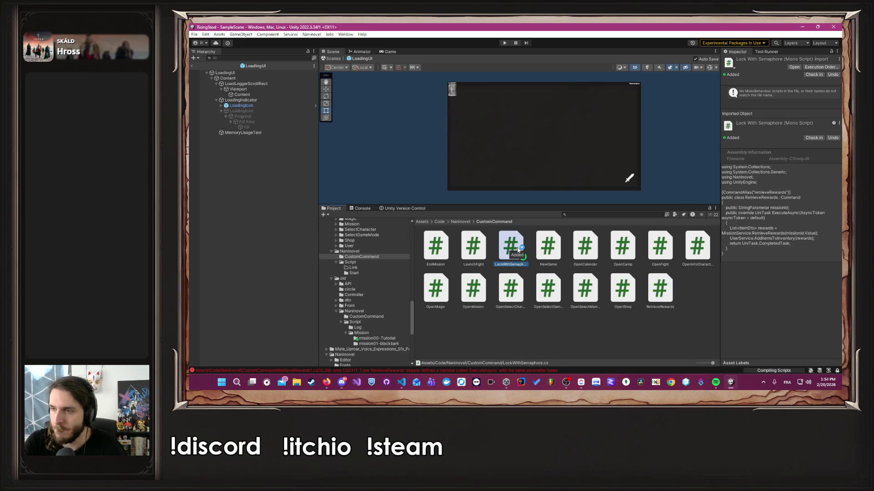
# Rename the copied command's alias and class from RetrieveRewards to LockWithSemaphore.
pyautogui.doubleClick(517, 247)
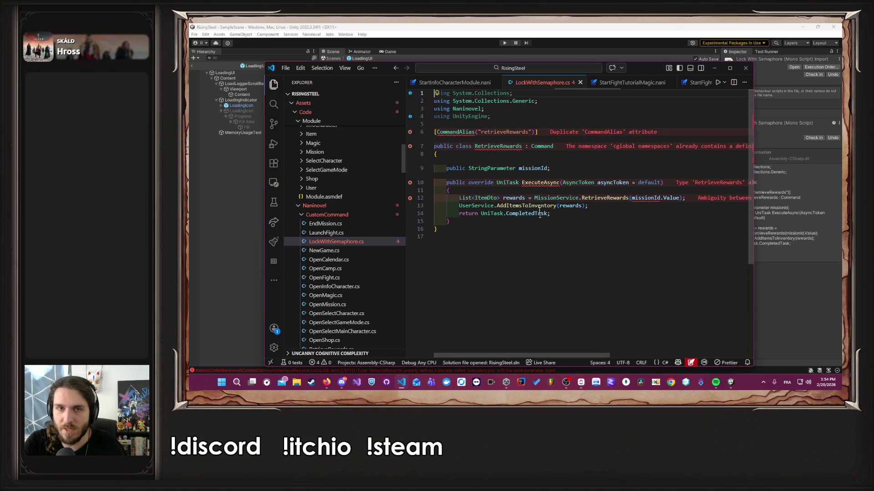
pyautogui.doubleClick(509, 132)
pyautogui.write('lockWithSemaphore')
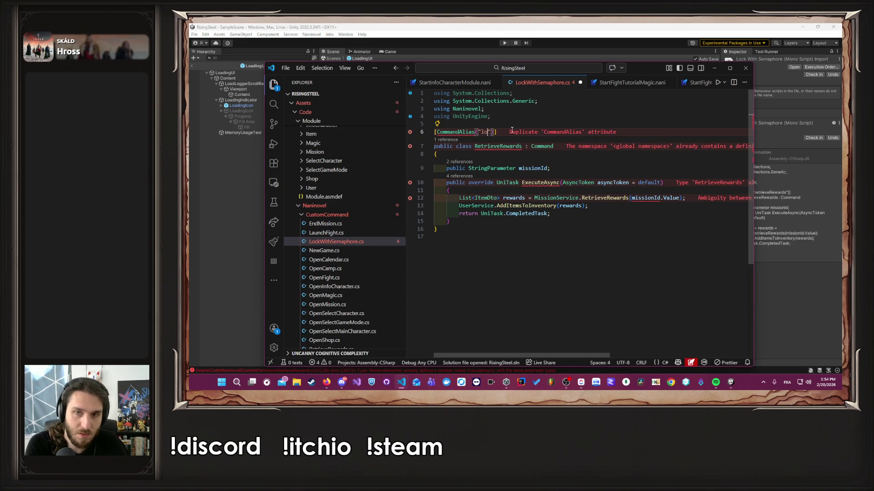
pyautogui.doubleClick(498, 146)
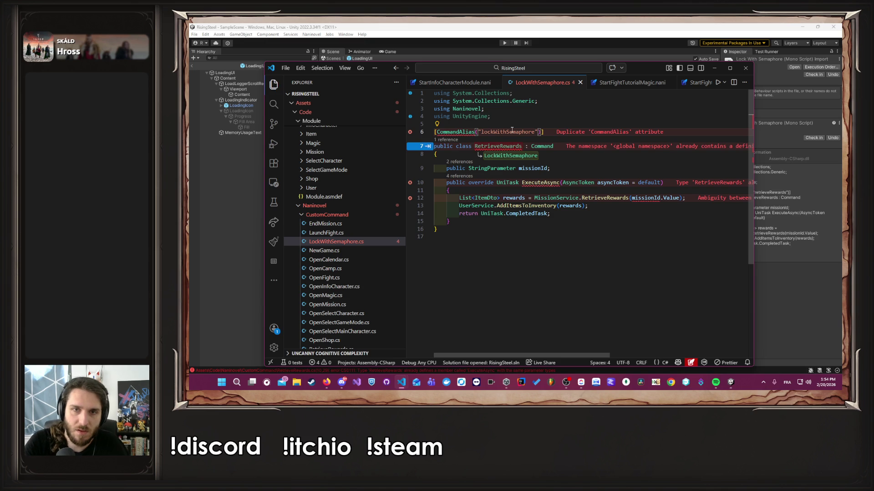
pyautogui.write('LockWithSemaphore')
pyautogui.hotkey('ctrl', 's')
# Strip the missionId parameter and rewards-handling body, leaving a bare command, and save the script.
pyautogui.tripleClick(557, 167)
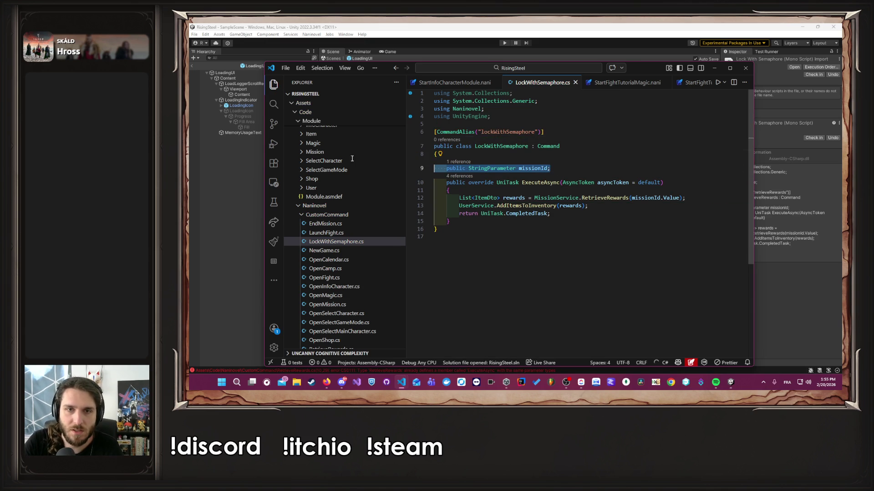
pyautogui.press('BackSpace')
pyautogui.moveTo(604, 192); pyautogui.dragTo(385, 184)
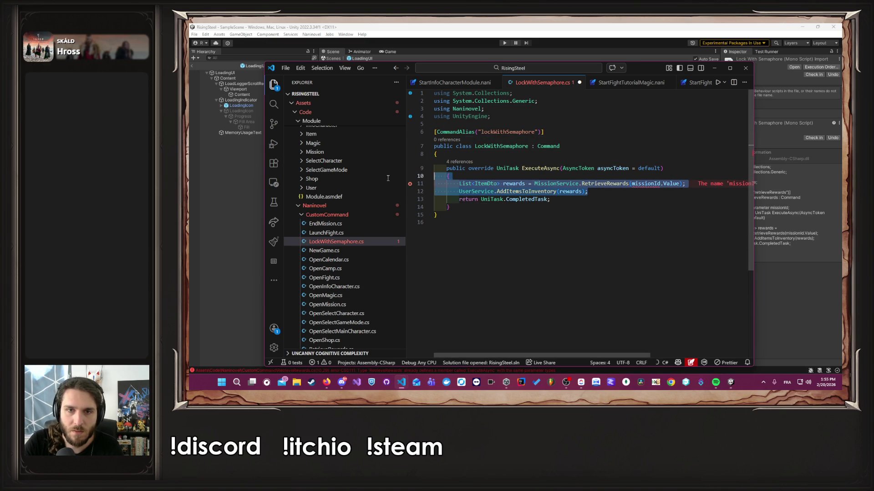
pyautogui.write('Engine.GetService<IInputManager>().ProcessInput = false;')
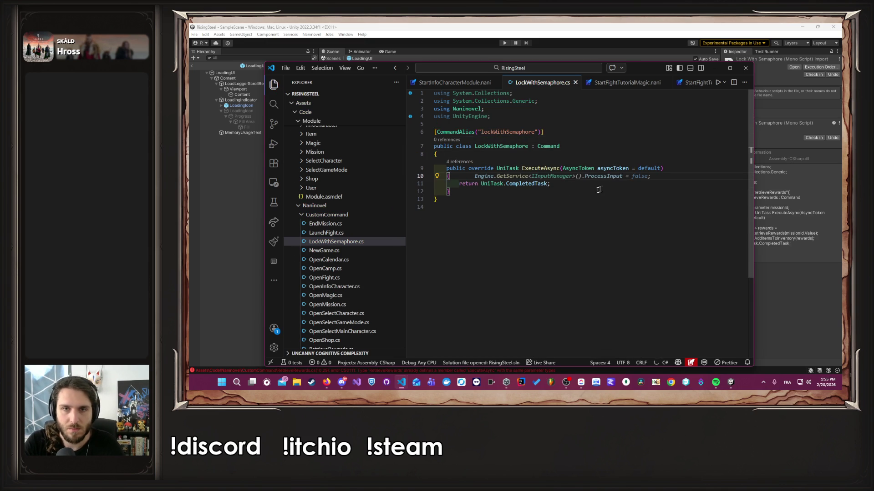
pyautogui.hotkey('ctrl', 'z')
pyautogui.moveTo(610, 199); pyautogui.dragTo(399, 71)
pyautogui.hotkey('ctrl', 's')
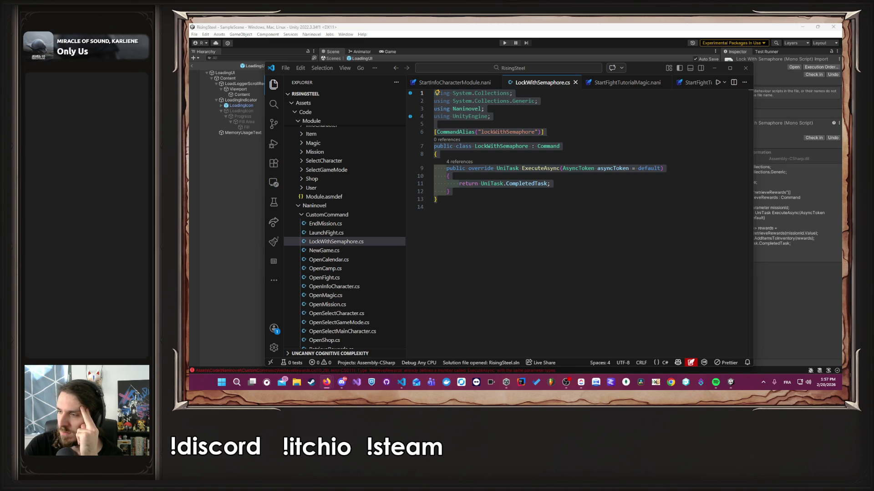
# Duplicate LockWithSemaphore.cs in the Explorer file list.
pyautogui.click(648, 224)
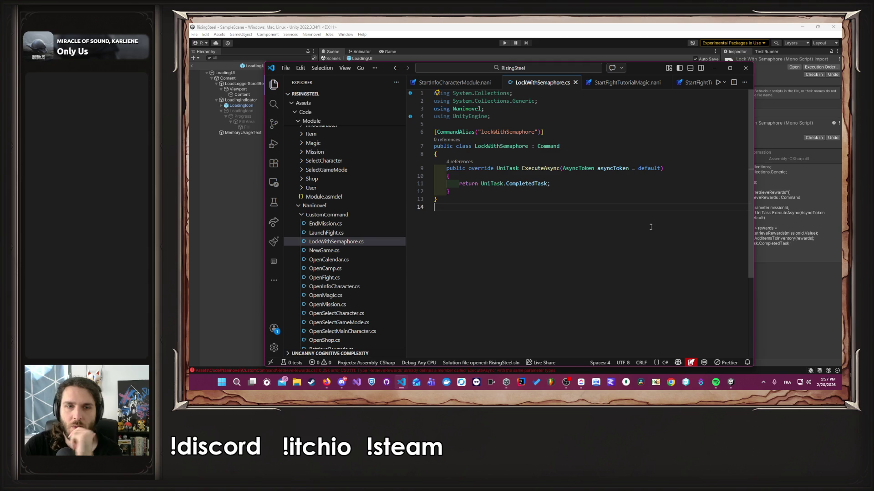
pyautogui.click(327, 242)
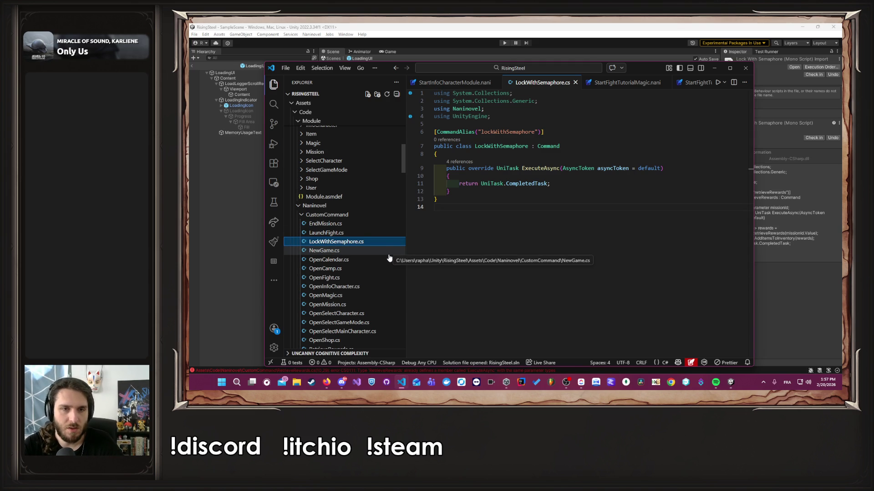
pyautogui.hotkey('ctrl', 'c')
pyautogui.hotkey('ctrl', 'v')
pyautogui.scroll(-2, 388, 256)
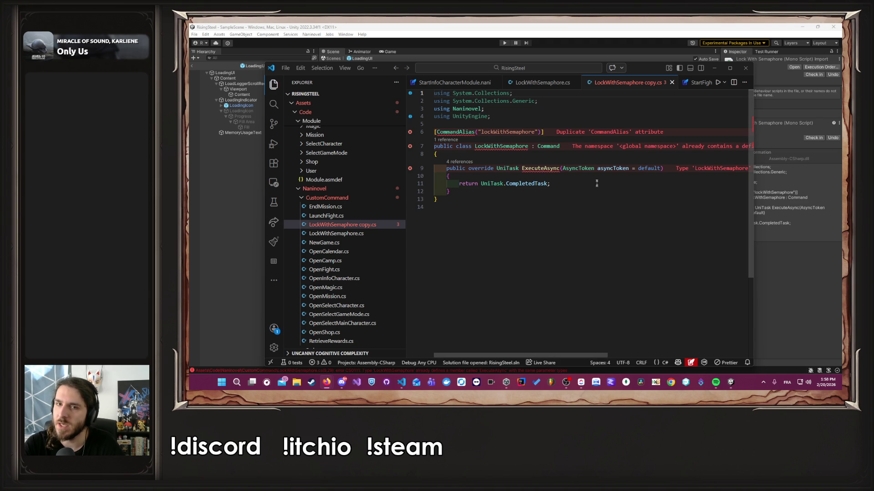
# Rename the copy's alias to unlockWithSemaphore and class to UnlockWithSemaphore, save, and select the placeholder ExecuteAsync.
pyautogui.click(481, 131)
pyautogui.write('un')
pyautogui.click(474, 145)
pyautogui.write('Un')
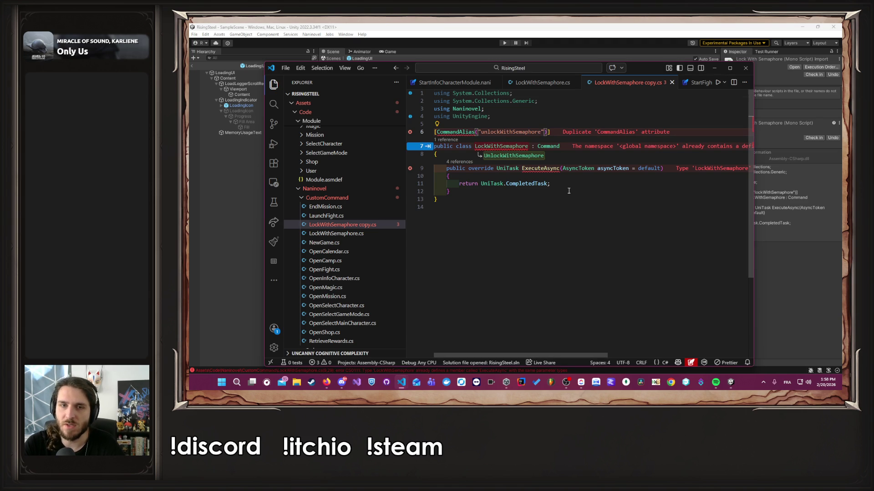
pyautogui.hotkey('ctrl', 's')
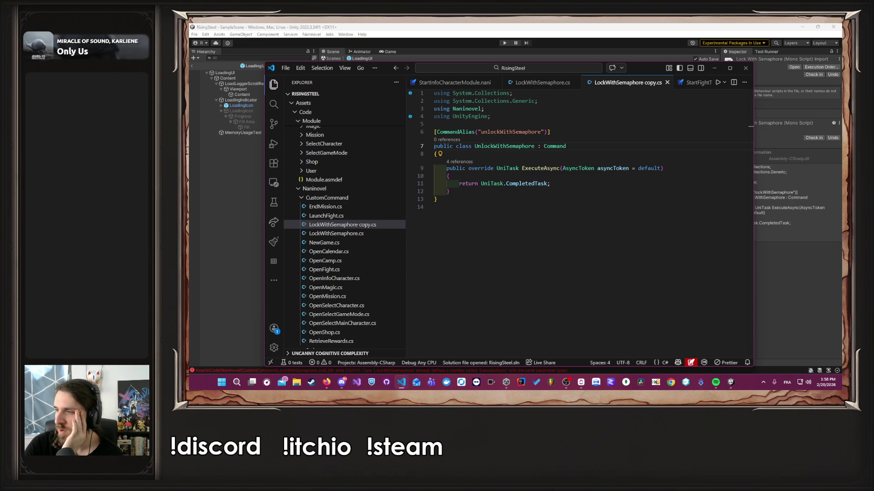
pyautogui.click(326, 382)
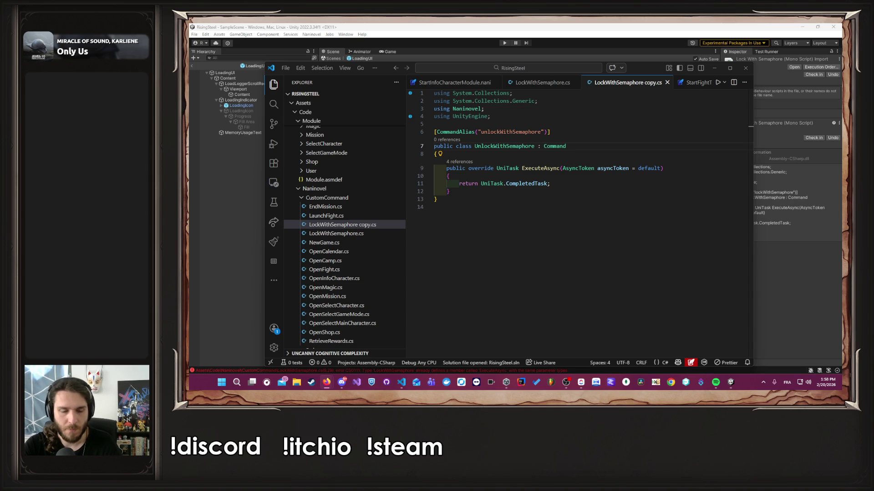
pyautogui.moveTo(506, 198); pyautogui.dragTo(437, 169)
# Paste the SemaphoreSlim implementation over ExecuteAsync, drop the extra brace, and add the System.Threading import.
pyautogui.hotkey('ctrl', 'v')
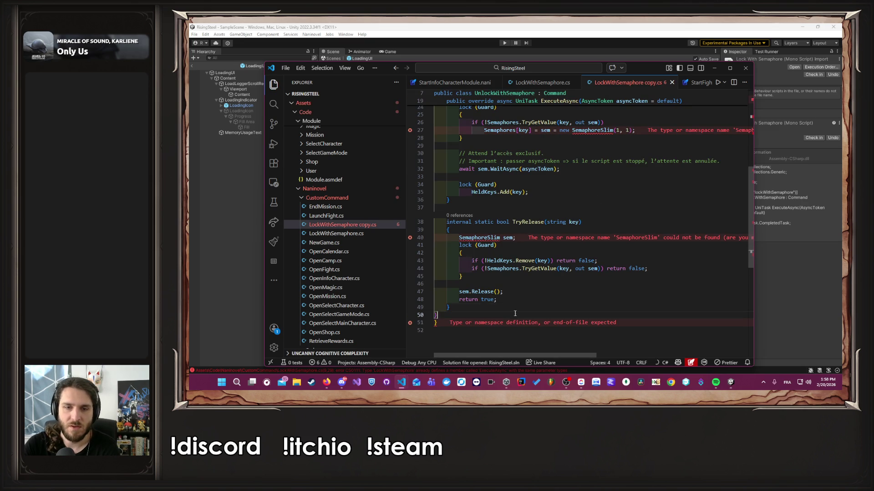
pyautogui.hotkey('ctrl', 'shift', 'k')
pyautogui.scroll(5, 515, 313)
pyautogui.scroll(3, 515, 314)
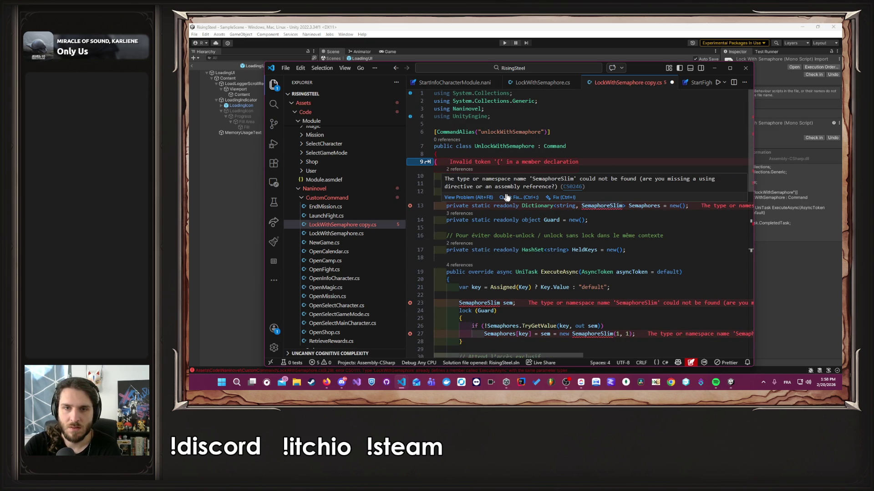
pyautogui.click(509, 197)
pyautogui.click(540, 221)
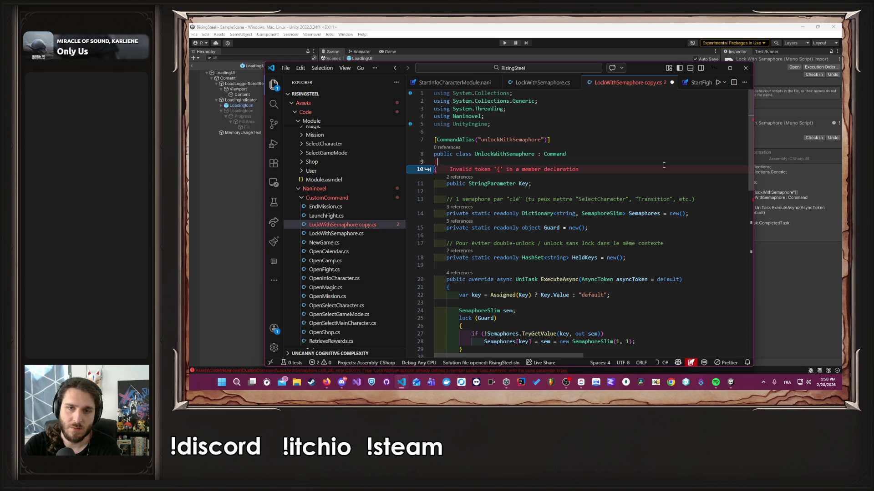
pyautogui.scroll(-5, 655, 191)
pyautogui.scroll(5, 642, 204)
pyautogui.scroll(-1, 635, 199)
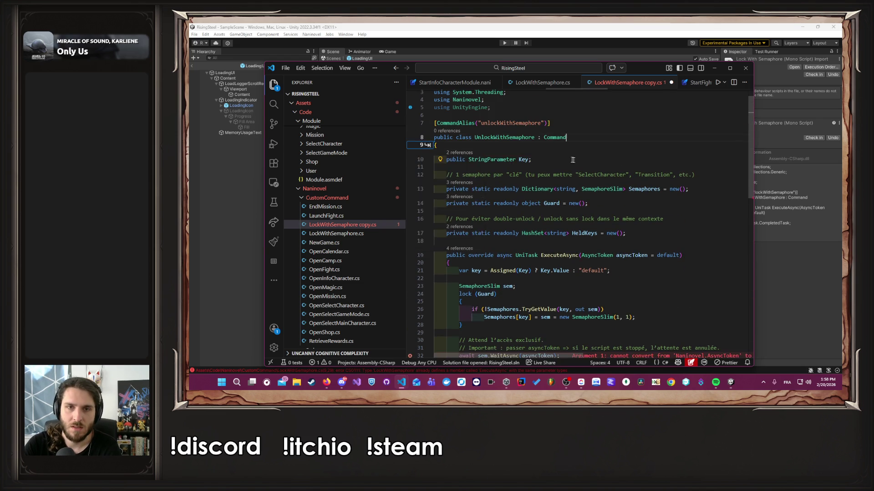
pyautogui.scroll(-3, 627, 187)
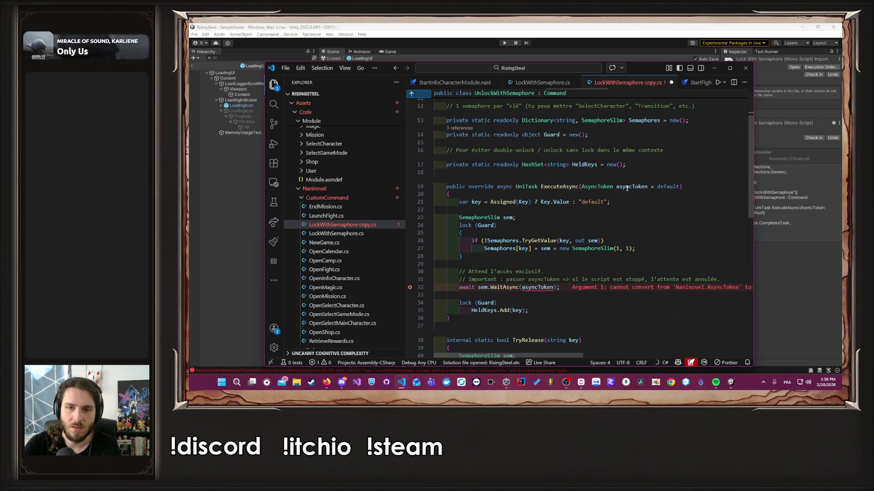
pyautogui.click(545, 288)
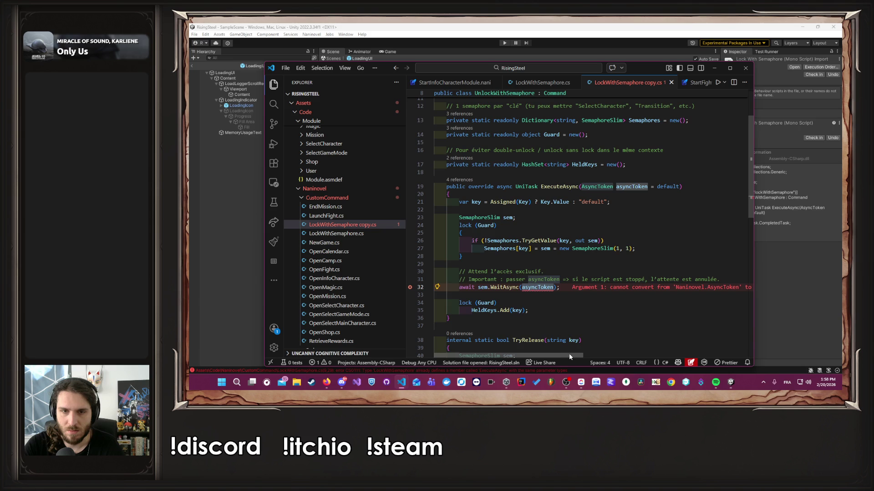
pyautogui.moveTo(569, 352)
pyautogui.mouseDown()
pyautogui.moveTo(593, 359)
pyautogui.moveTo(513, 338)
pyautogui.mouseUp()
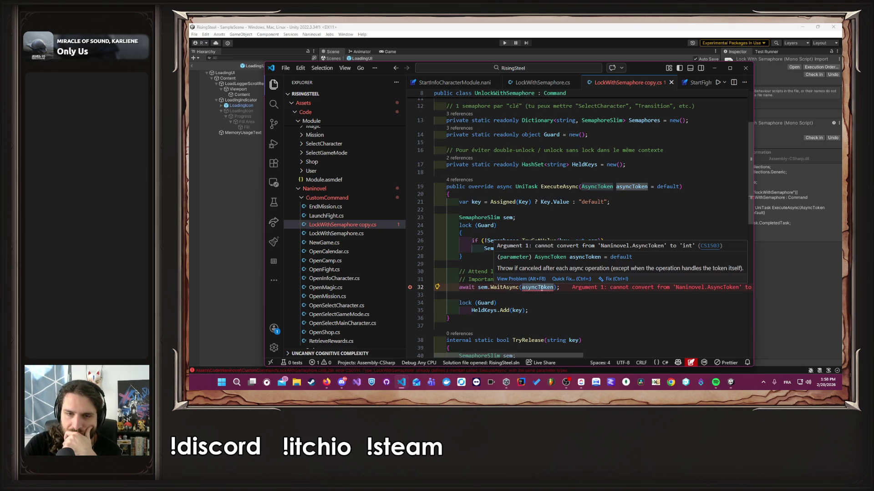
pyautogui.click(596, 165)
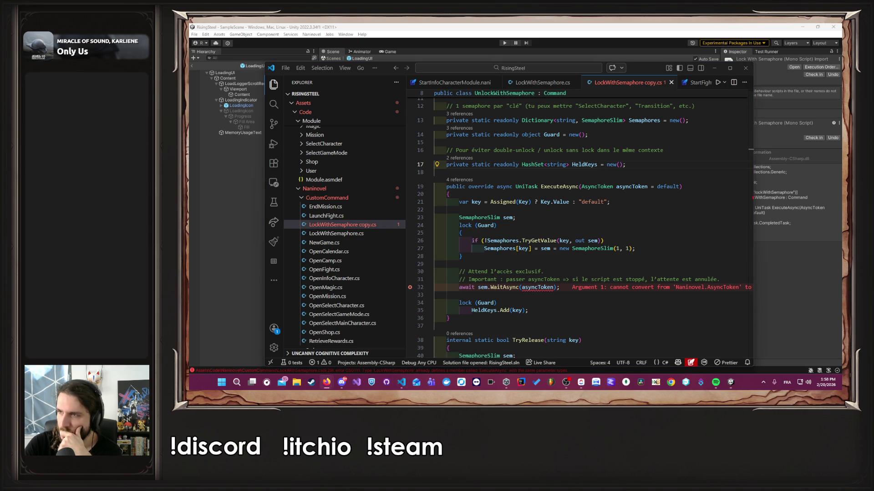
pyautogui.scroll(4, 691, 190)
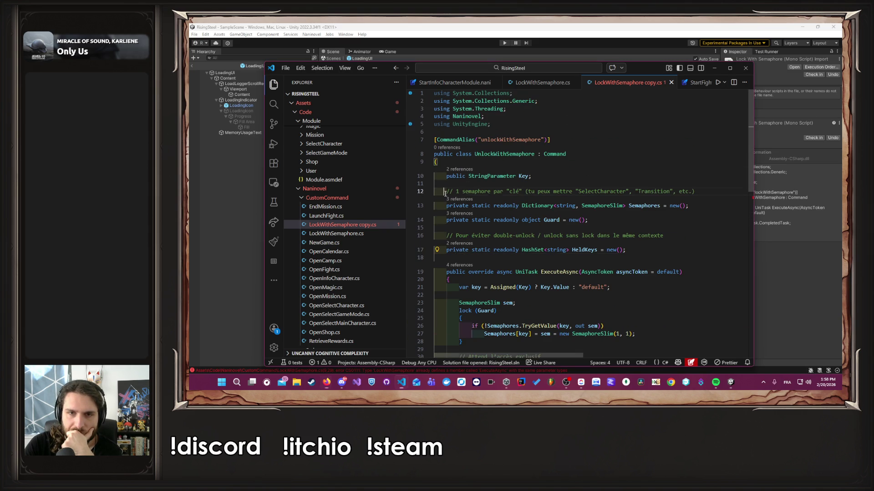
pyautogui.moveTo(443, 192); pyautogui.dragTo(695, 197)
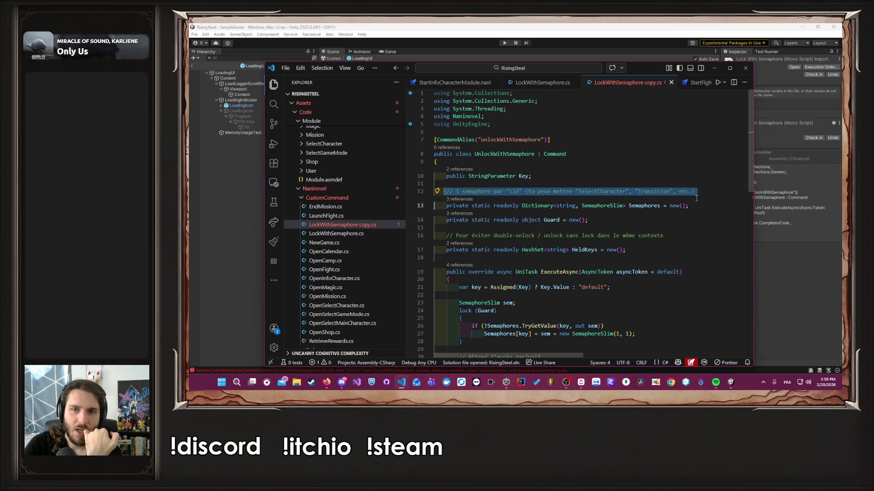
pyautogui.click(449, 192)
pyautogui.click(449, 192)
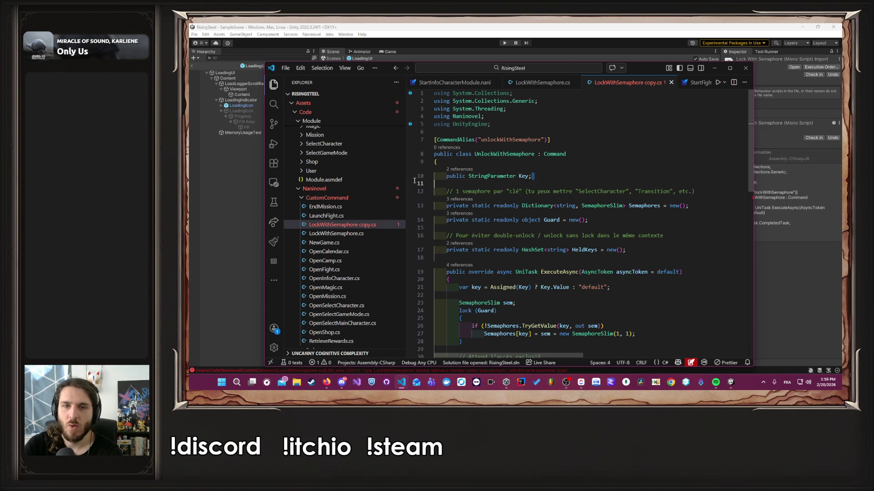
pyautogui.moveTo(541, 177); pyautogui.dragTo(446, 176)
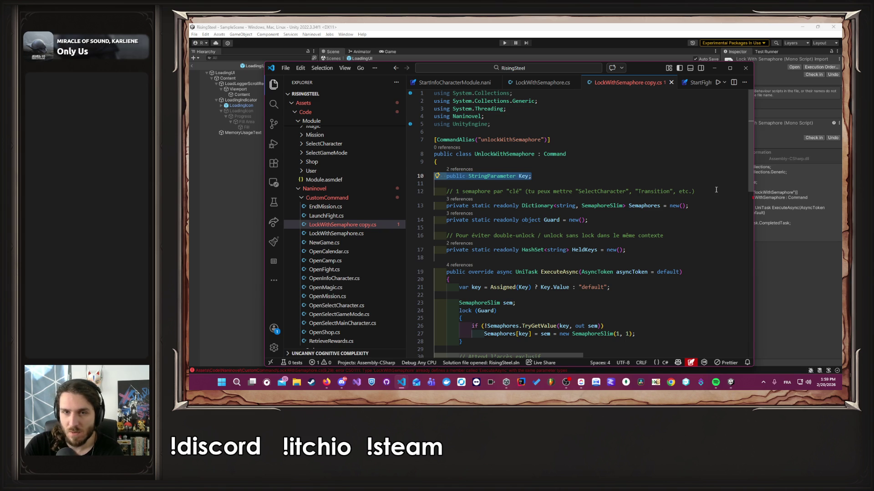
pyautogui.click(645, 205)
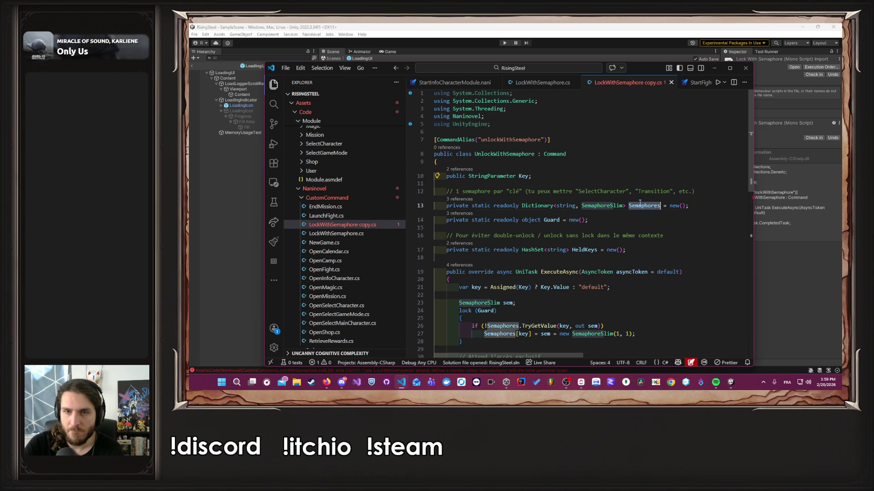
pyautogui.scroll(-2, 650, 208)
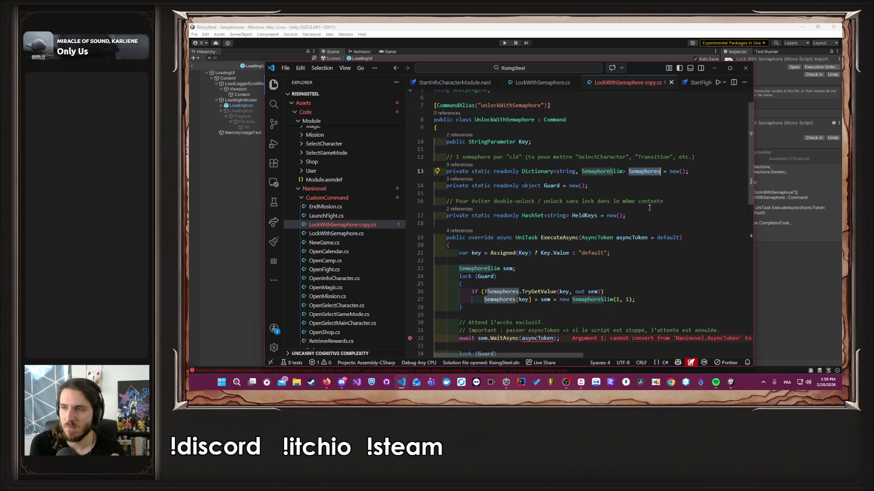
pyautogui.scroll(2, 649, 207)
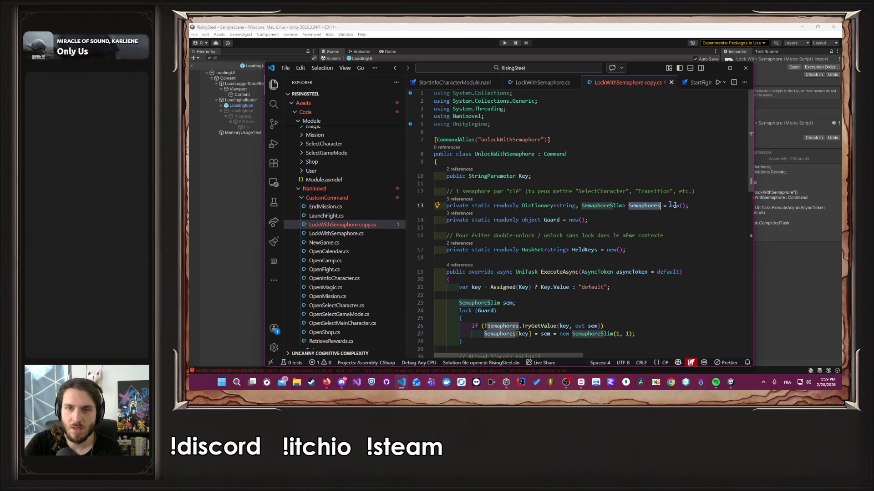
pyautogui.moveTo(434, 176); pyautogui.dragTo(695, 191)
pyautogui.press('BackSpace')
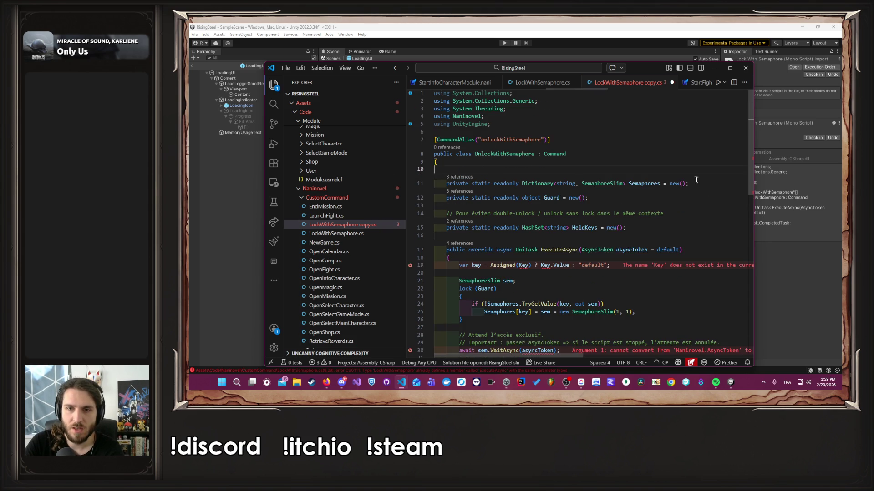
pyautogui.press('BackSpace')
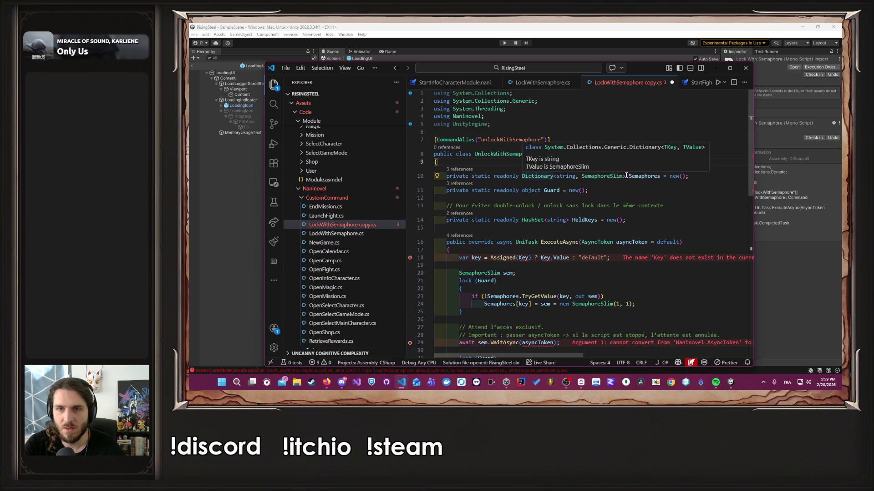
pyautogui.click(626, 176)
pyautogui.press('BackSpace')
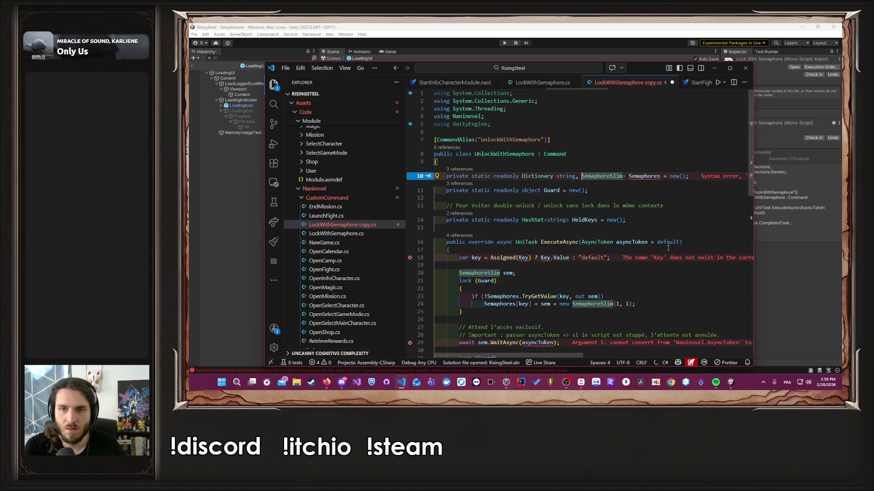
pyautogui.hotkey('ctrl', 'BackSpace')
pyautogui.hotkey('ctrl', 'BackSpace')
pyautogui.hotkey('ctrl', 'BackSpace')
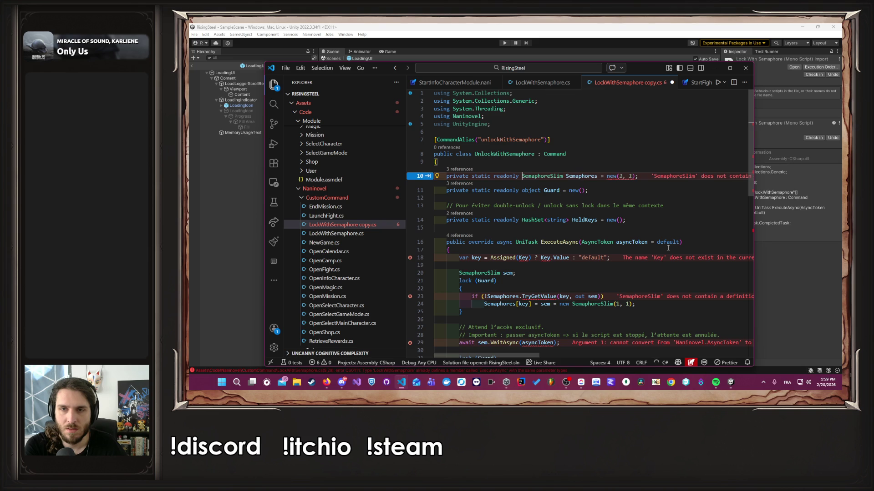
pyautogui.hotkey('ctrl', 's')
pyautogui.hotkey('ctrl', 'Right')
pyautogui.hotkey('ctrl', 'Right')
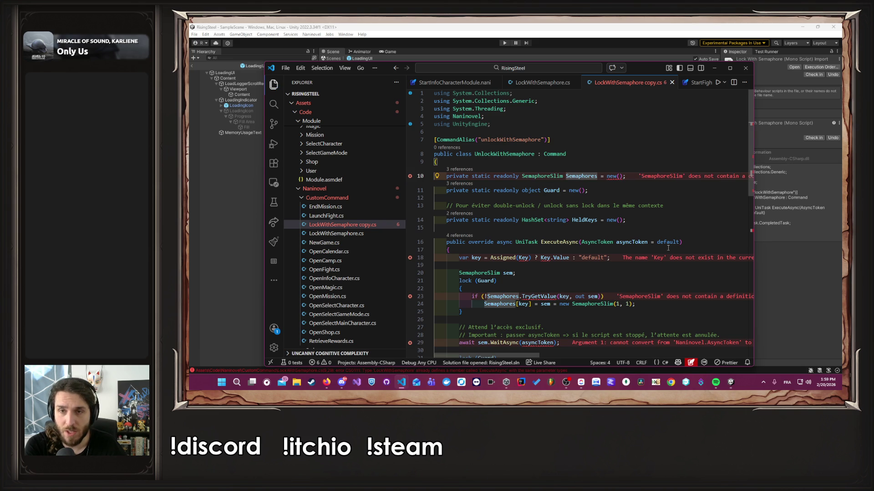
pyautogui.hotkey('ctrl', 'Left')
pyautogui.hotkey('ctrl', 'Delete')
pyautogui.write('Lock')
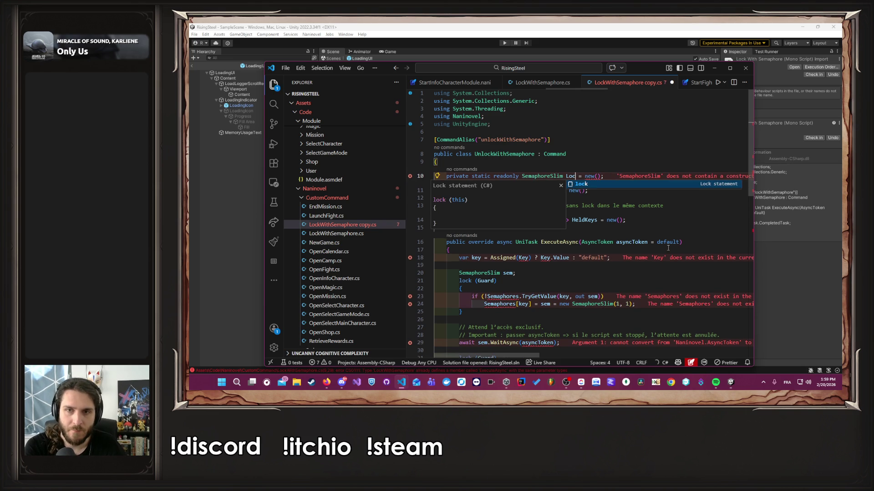
pyautogui.hotkey('ctrl', 's')
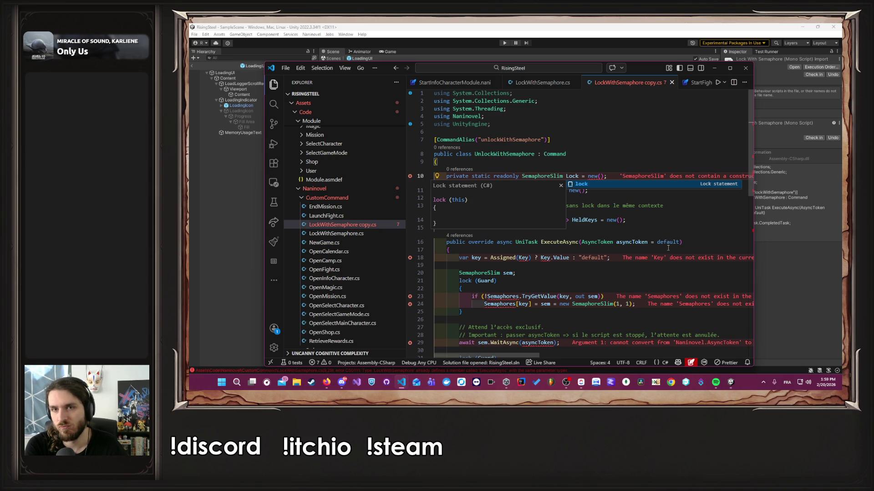
pyautogui.press('Escape')
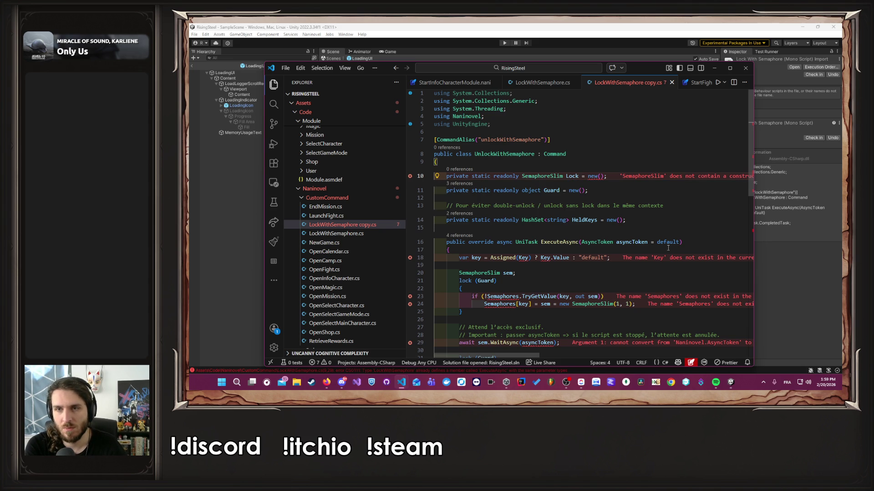
pyautogui.press('Tab')
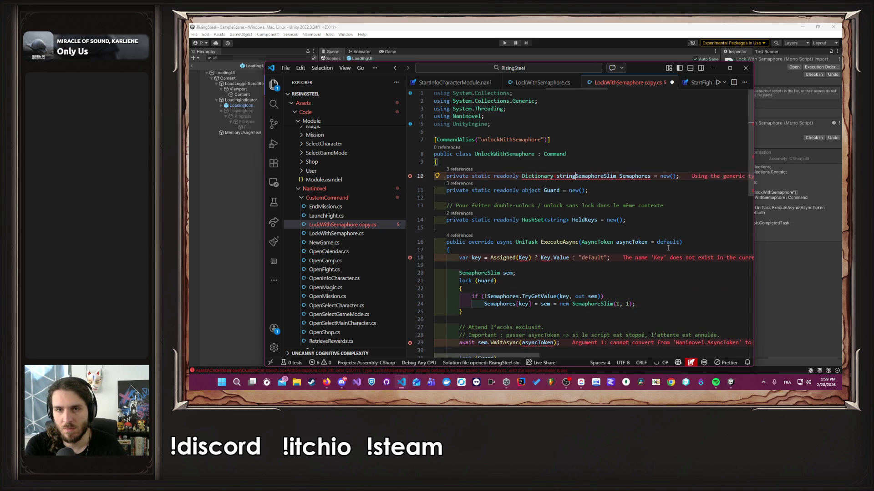
pyautogui.hotkey('ctrl', 's')
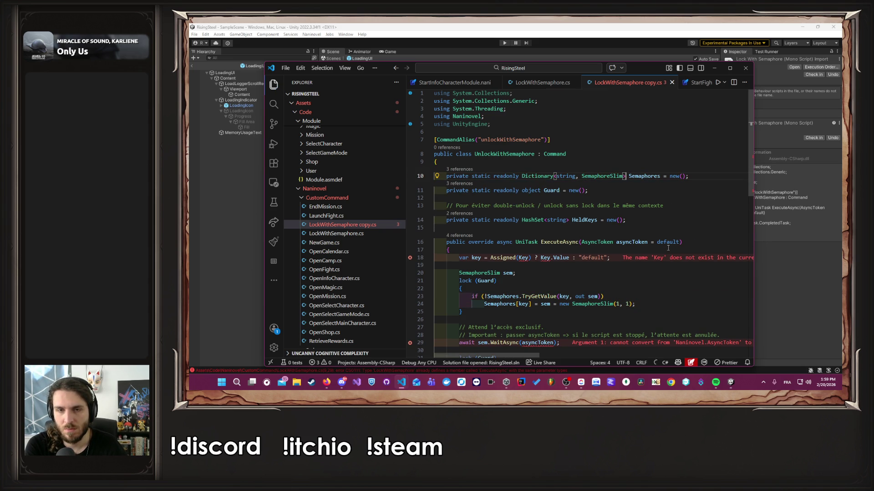
pyautogui.press('Tab')
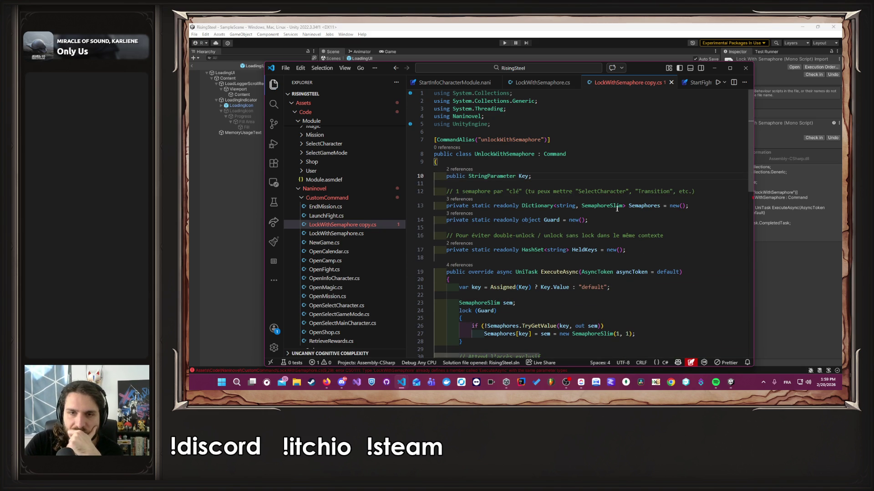
pyautogui.scroll(-2, 624, 211)
# Review the Key.Value default expression on line 21 and the double-unlock comment.
pyautogui.click(511, 237)
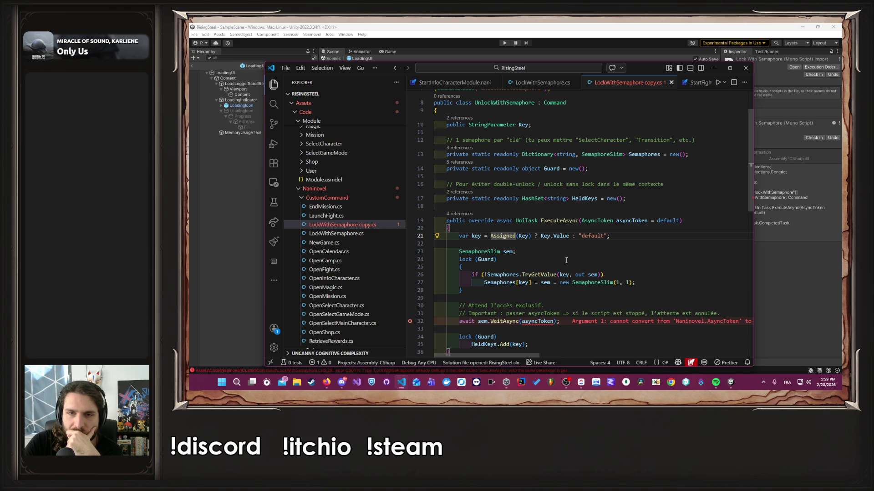
pyautogui.click(554, 236)
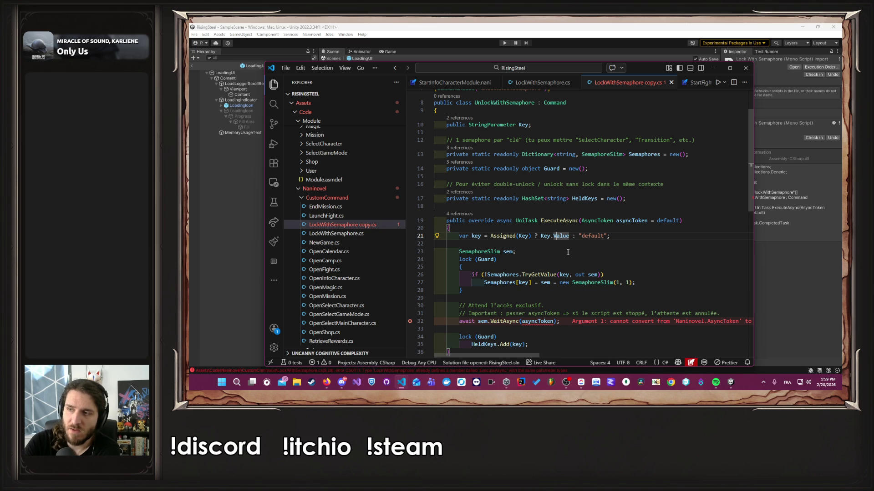
pyautogui.click(599, 237)
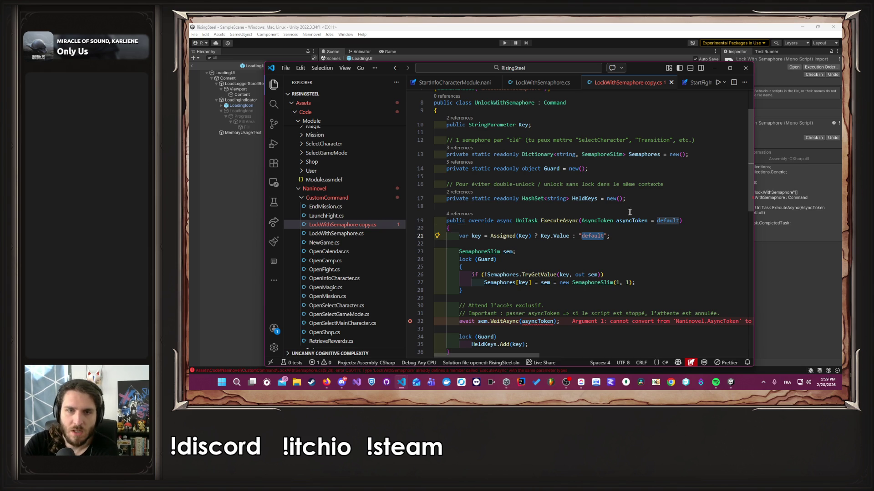
pyautogui.click(675, 184)
pyautogui.tripleClick(676, 183)
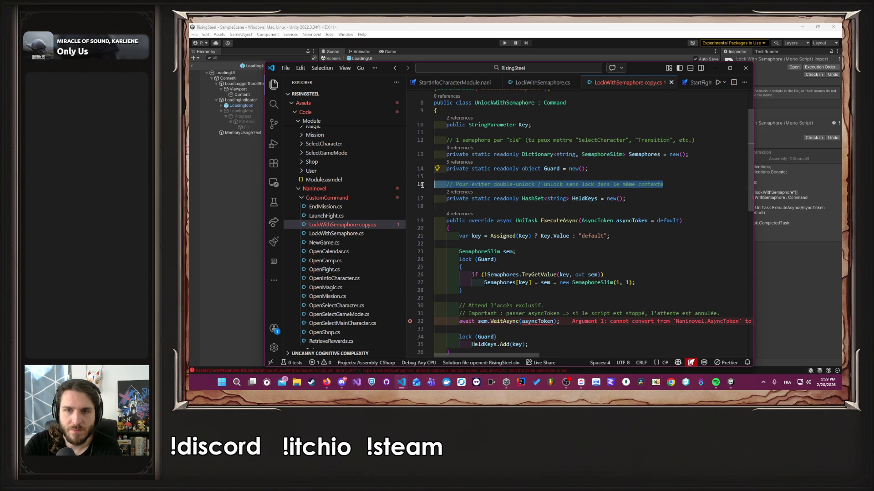
pyautogui.scroll(-2, 709, 189)
pyautogui.click(655, 202)
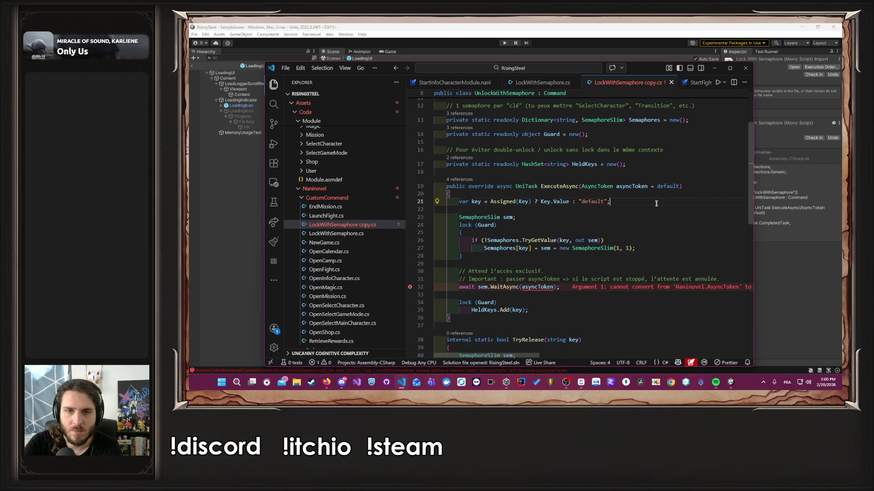
pyautogui.scroll(-2, 614, 218)
pyautogui.click(577, 232)
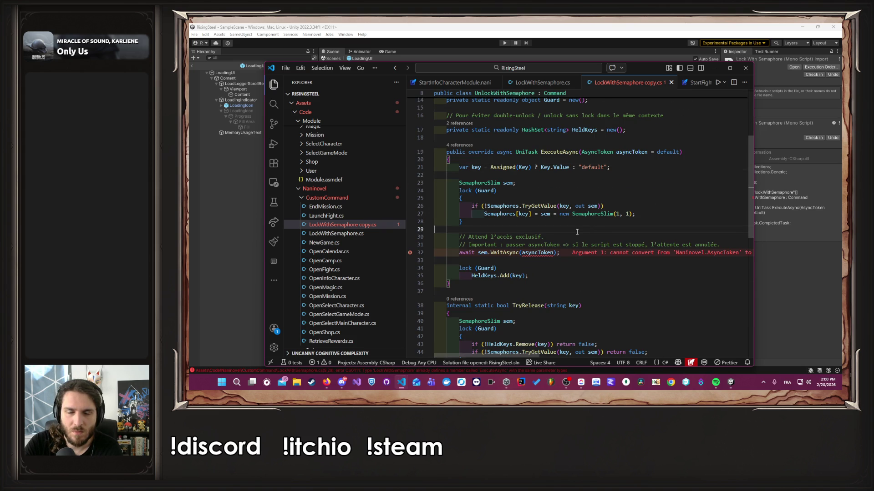
pyautogui.scroll(-5, 548, 259)
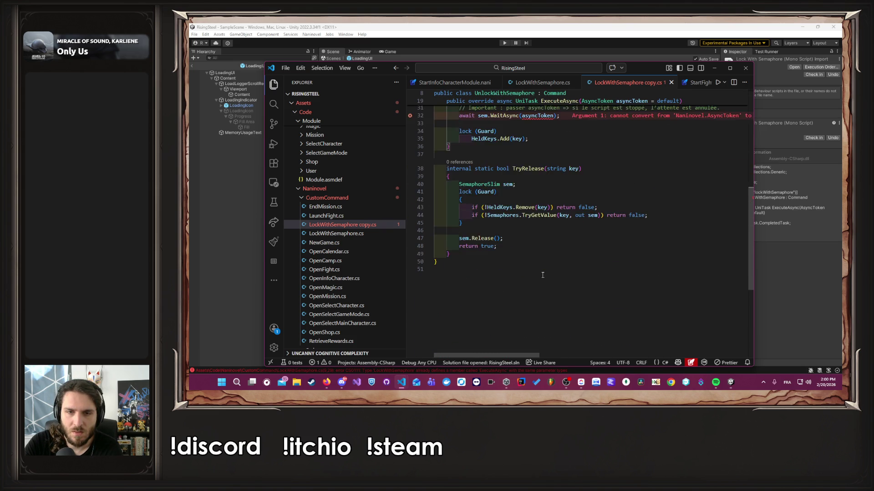
pyautogui.scroll(3, 545, 267)
pyautogui.scroll(2, 542, 277)
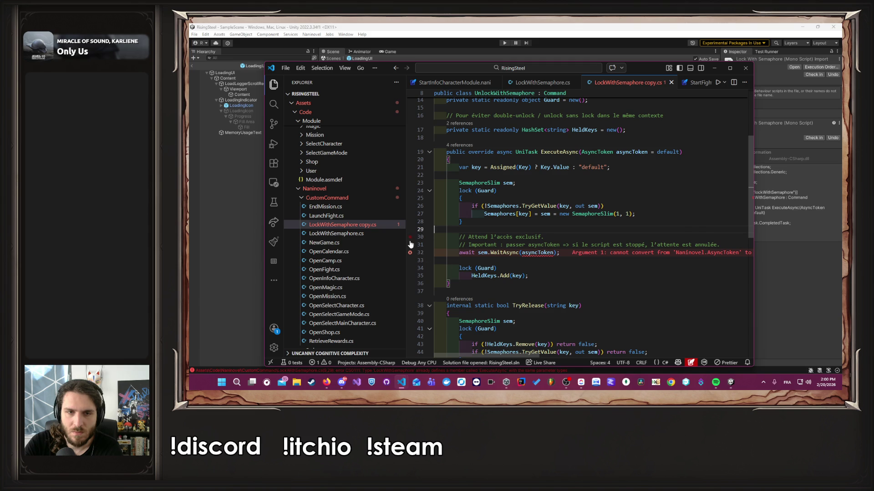
# Narrow the file tree and select the failing WaitAsync line 32 to read its error.
pyautogui.moveTo(406, 243); pyautogui.dragTo(360, 244)
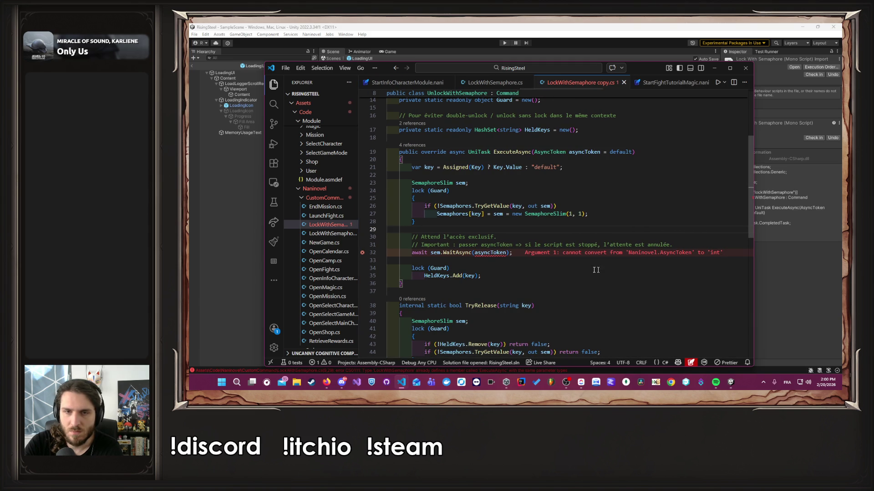
pyautogui.click(529, 263)
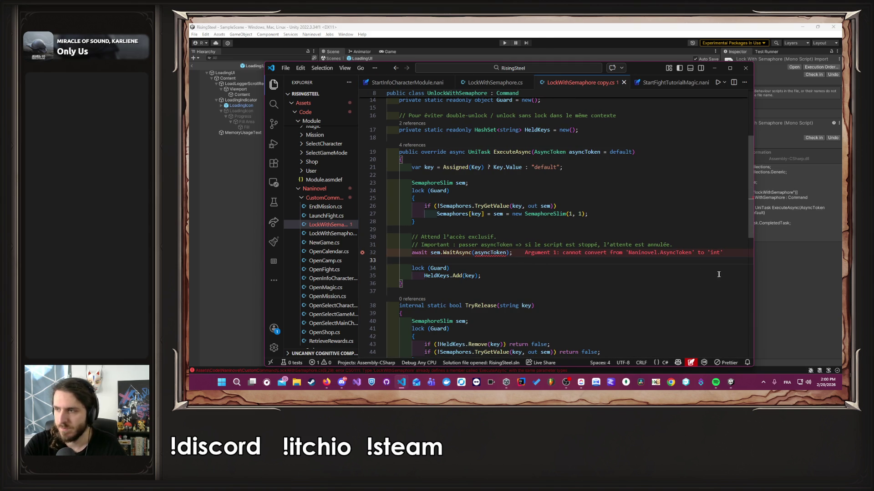
pyautogui.moveTo(512, 252); pyautogui.dragTo(409, 254)
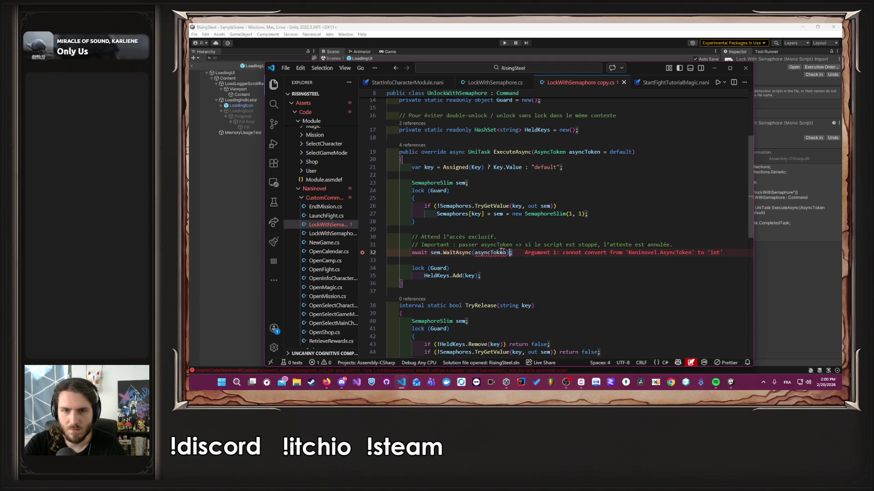
pyautogui.click(408, 254)
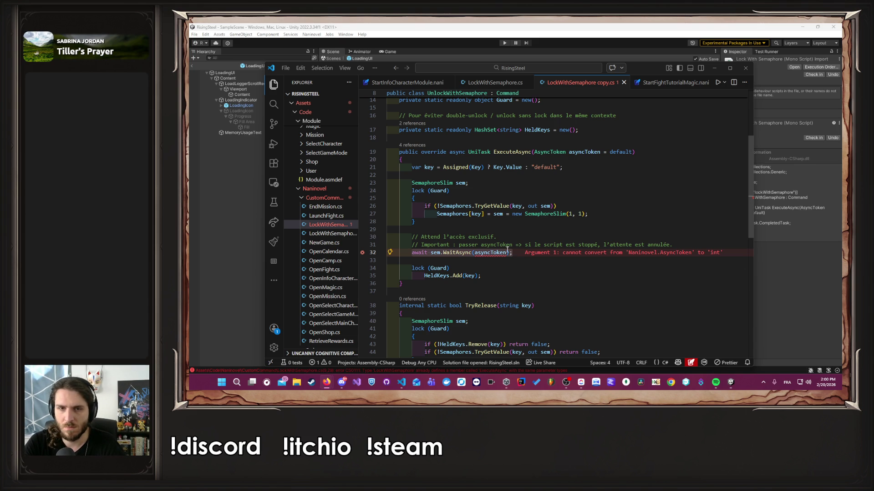
# Pass asyncToken.CancellationToken to WaitAsync via IntelliSense and save the copy file.
pyautogui.hotkey('shift', 'Home')
pyautogui.hotkey('ctrl', 'Right')
pyautogui.hotkey('ctrl', 'Right')
pyautogui.hotkey('ctrl', 'Right')
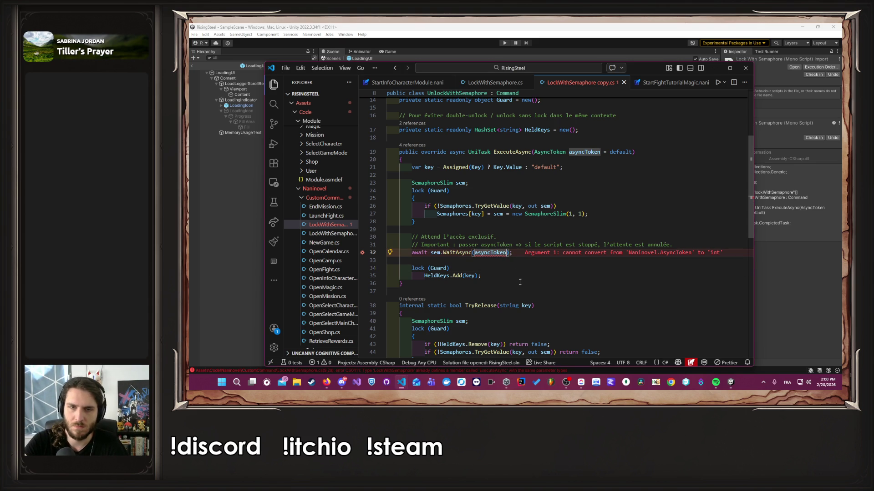
pyautogui.hotkey('ctrl', 'Right')
pyautogui.write('.Can')
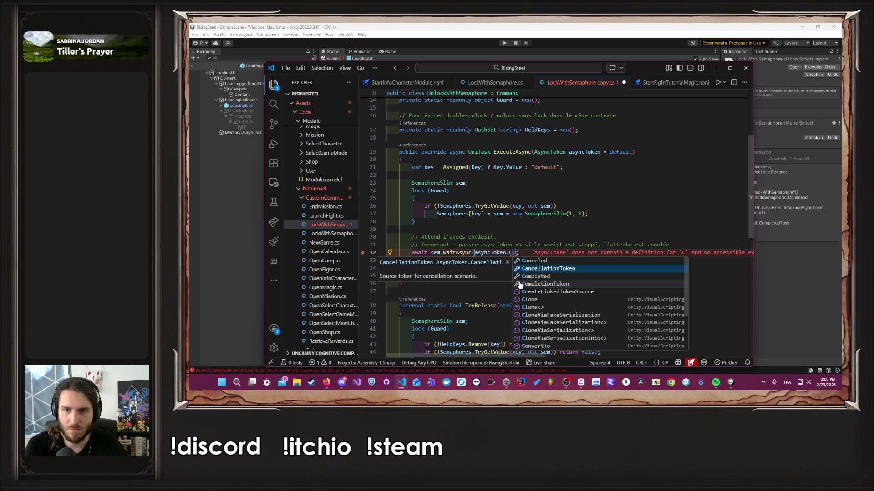
pyautogui.press('Tab')
pyautogui.hotkey('ctrl', 's')
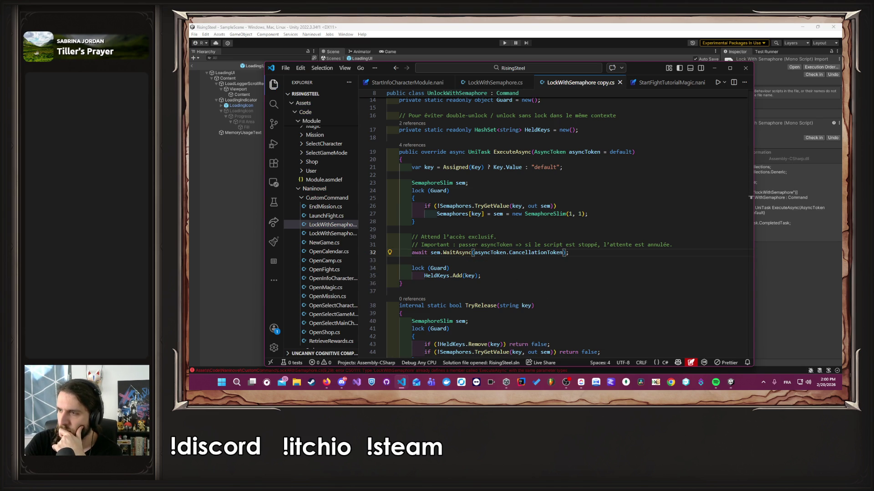
pyautogui.scroll(-9, 749, 248)
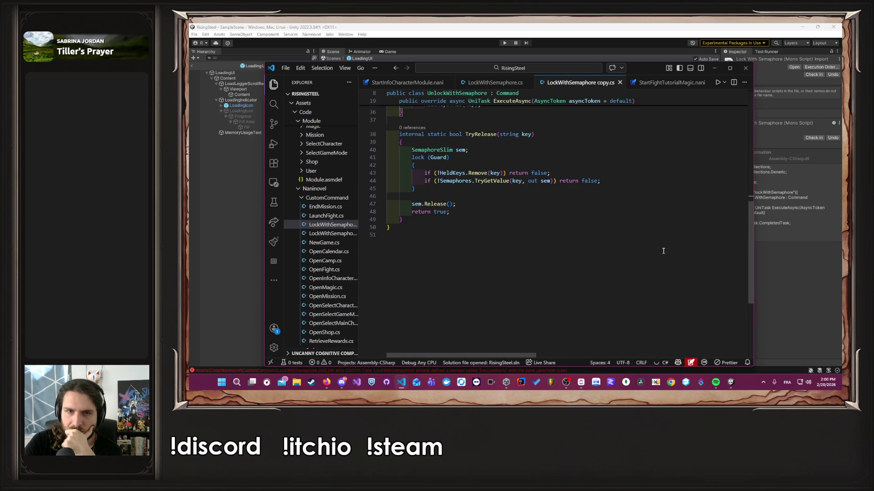
pyautogui.scroll(5, 652, 235)
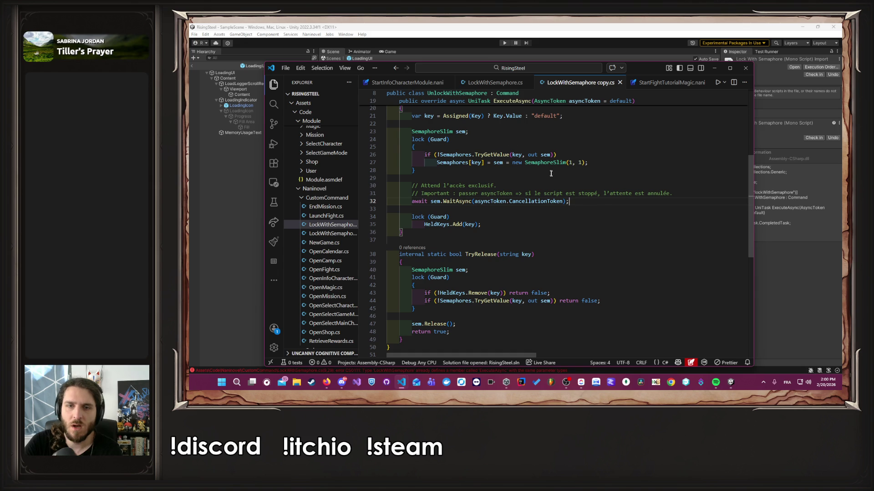
pyautogui.scroll(3, 539, 150)
# Compare LockWithSemaphore.cs with the copy, highlighting the SemaphoreSlim usages, and widen the file tree.
pyautogui.click(502, 82)
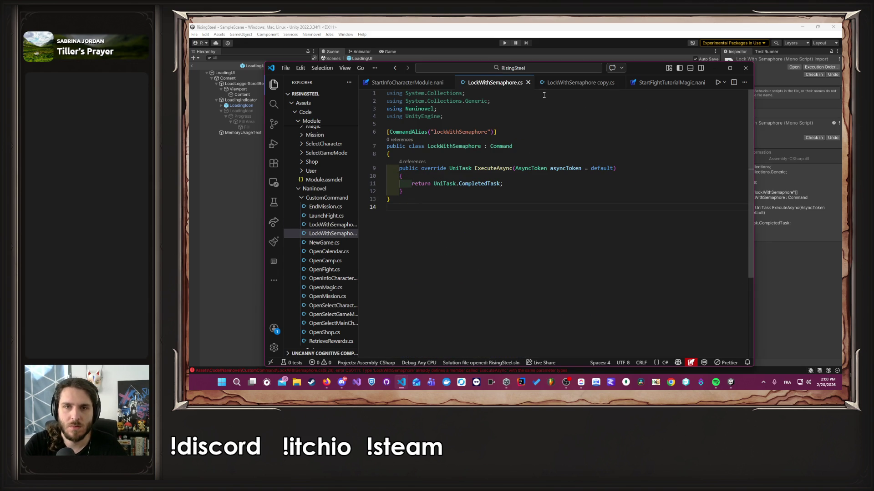
pyautogui.click(556, 85)
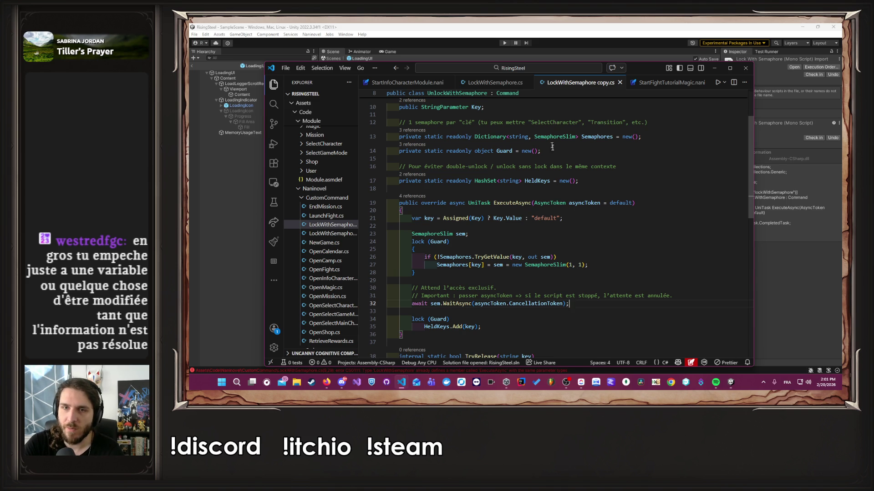
pyautogui.scroll(1, 555, 122)
pyautogui.click(564, 171)
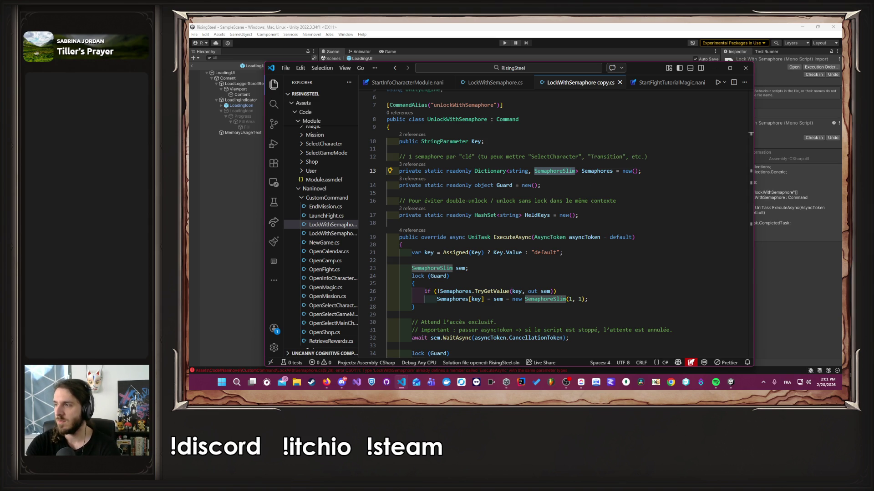
pyautogui.scroll(-2, 537, 136)
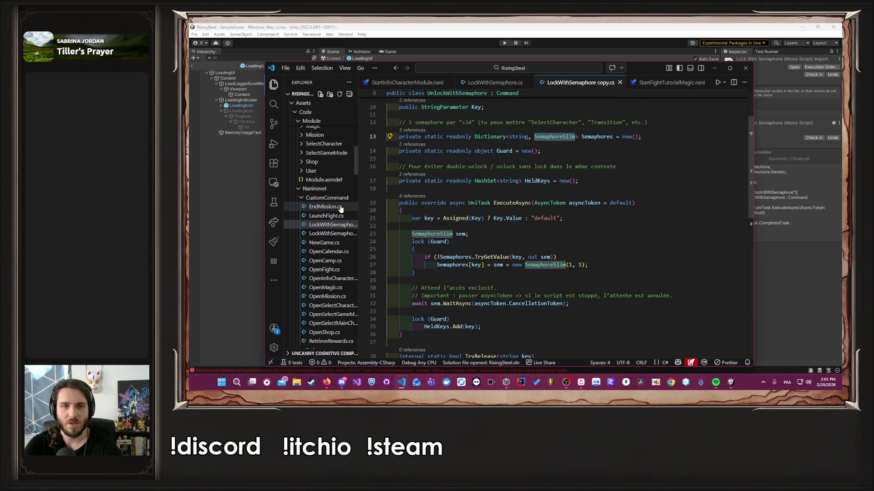
pyautogui.moveTo(356, 201)
pyautogui.mouseDown()
pyautogui.moveTo(411, 200)
pyautogui.moveTo(401, 200)
pyautogui.mouseUp()
# Paste the full semaphore code into LockWithSemaphore.cs's method body and add the System.Threading import.
pyautogui.click(546, 83)
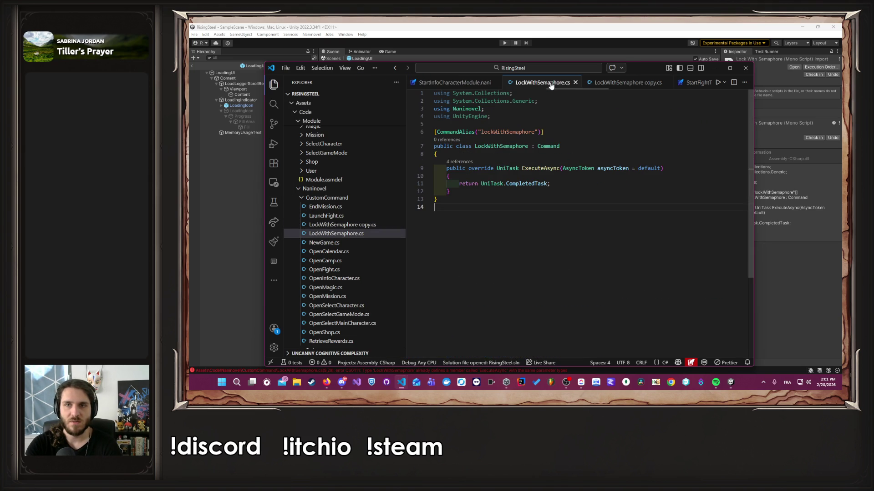
pyautogui.click(608, 82)
pyautogui.scroll(-5, 474, 268)
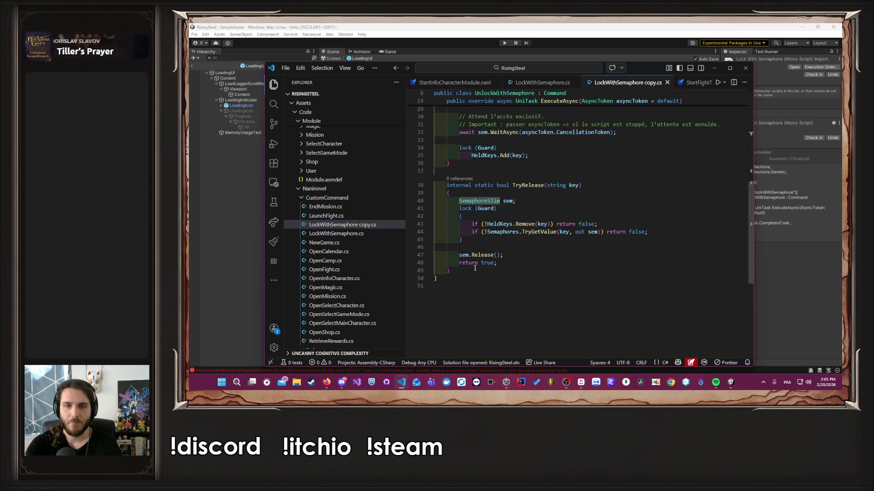
pyautogui.moveTo(474, 267); pyautogui.dragTo(412, 170)
pyautogui.scroll(-2, 566, 190)
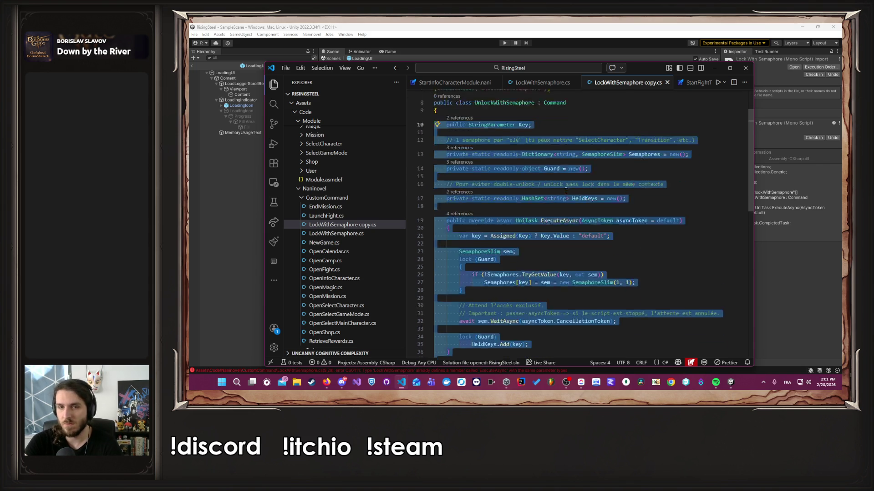
pyautogui.scroll(-4, 566, 191)
pyautogui.click(387, 233)
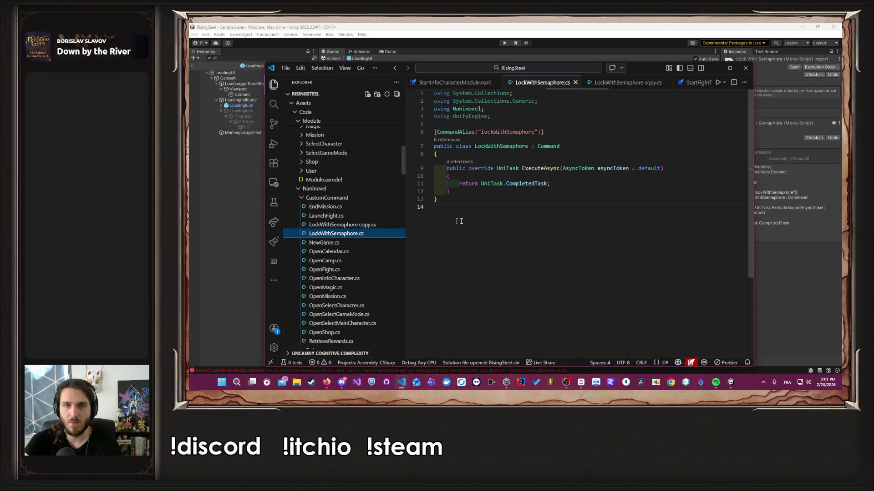
pyautogui.moveTo(458, 198); pyautogui.dragTo(445, 168)
pyautogui.hotkey('ctrl', 'v')
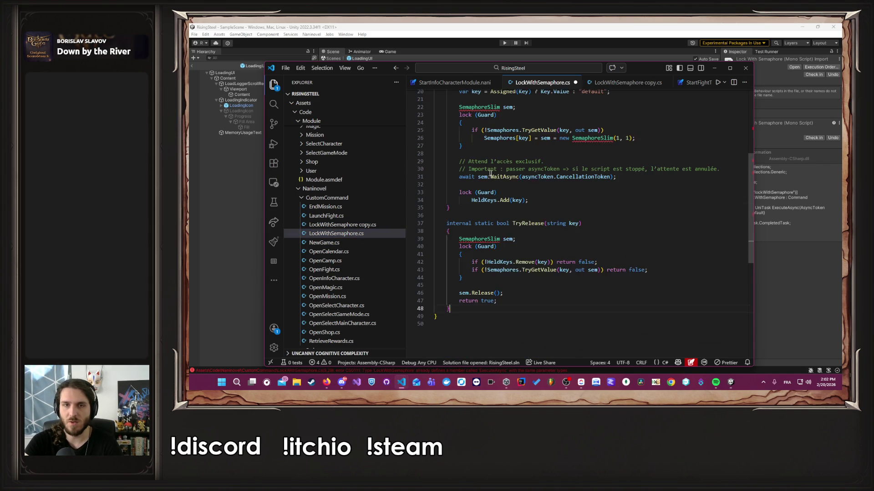
pyautogui.scroll(2, 530, 192)
pyautogui.scroll(3, 530, 192)
pyautogui.scroll(2, 530, 194)
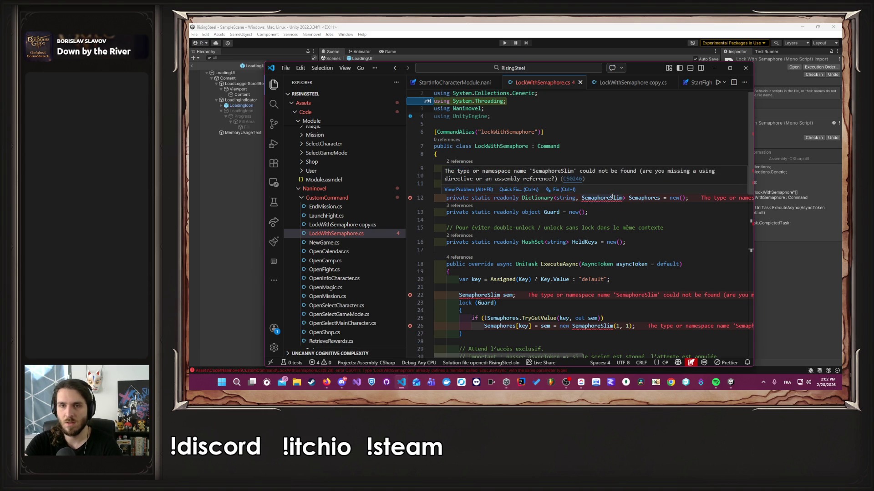
pyautogui.click(526, 196)
pyautogui.click(540, 213)
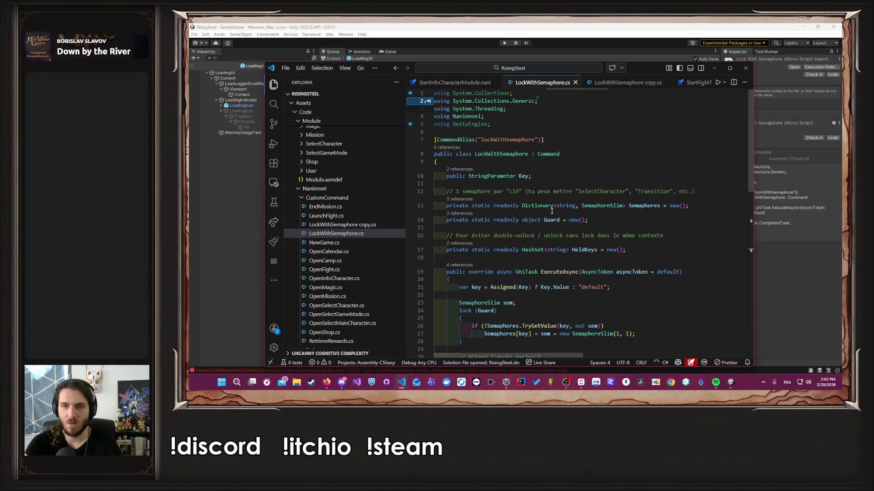
pyautogui.scroll(-5, 546, 215)
pyautogui.scroll(-5, 573, 227)
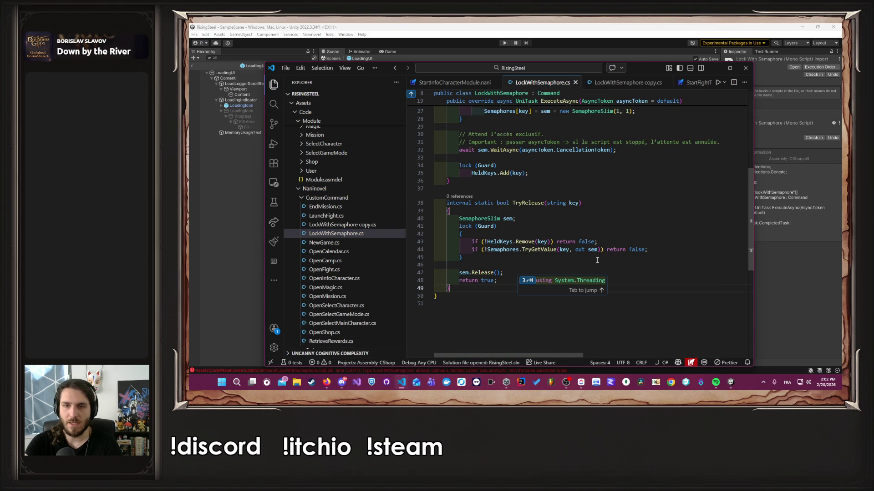
pyautogui.scroll(7, 597, 260)
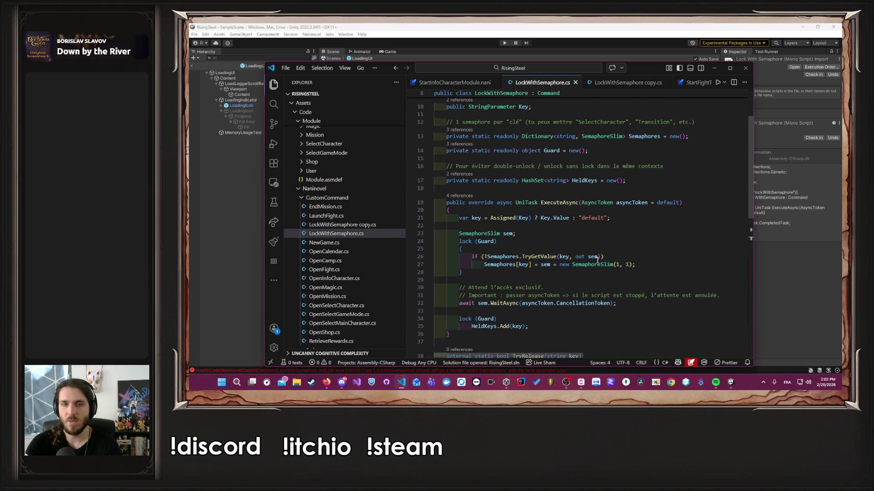
pyautogui.scroll(3, 597, 258)
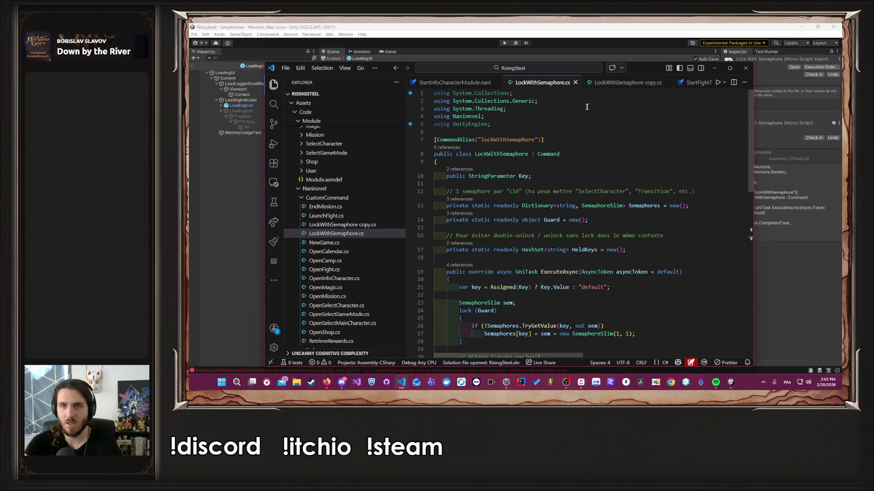
# Rename 'LockWithSemaphore copy.cs' to UnlockWithSemaphore.cs from the Explorer context menu.
pyautogui.click(612, 83)
pyautogui.rightClick(368, 222)
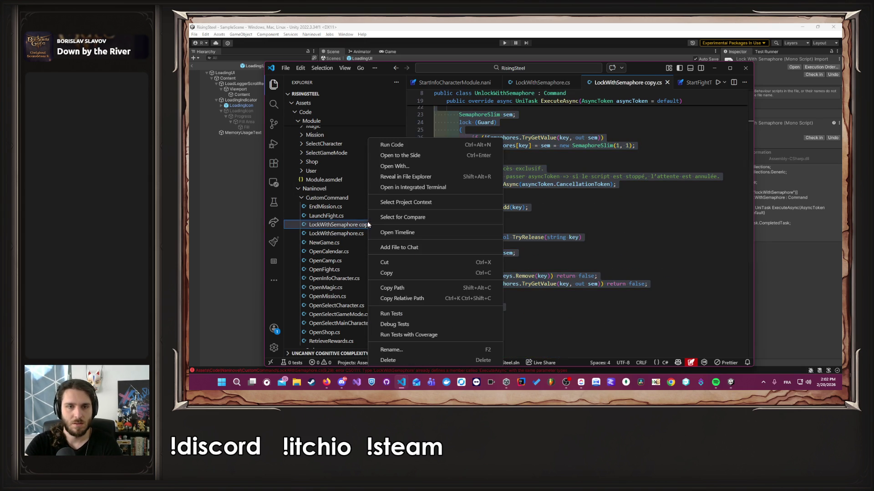
pyautogui.click(402, 347)
pyautogui.press('BackSpace')
pyautogui.press('BackSpace')
pyautogui.press('BackSpace')
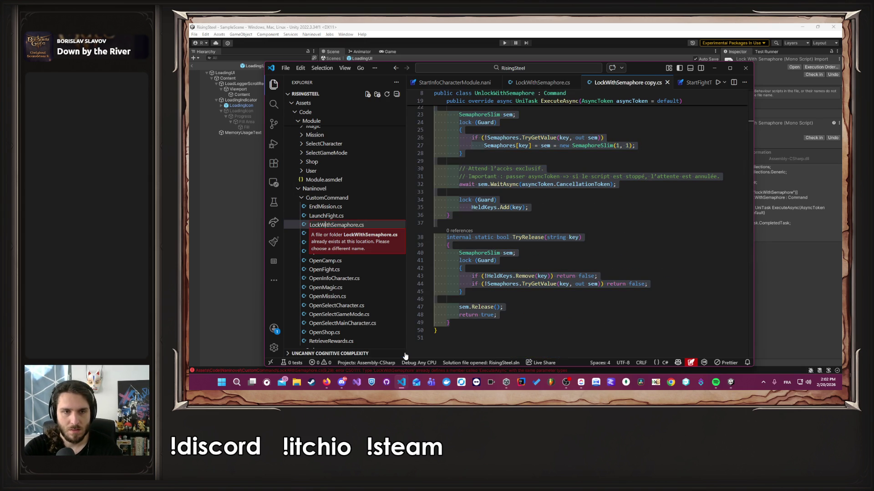
pyautogui.write('Un')
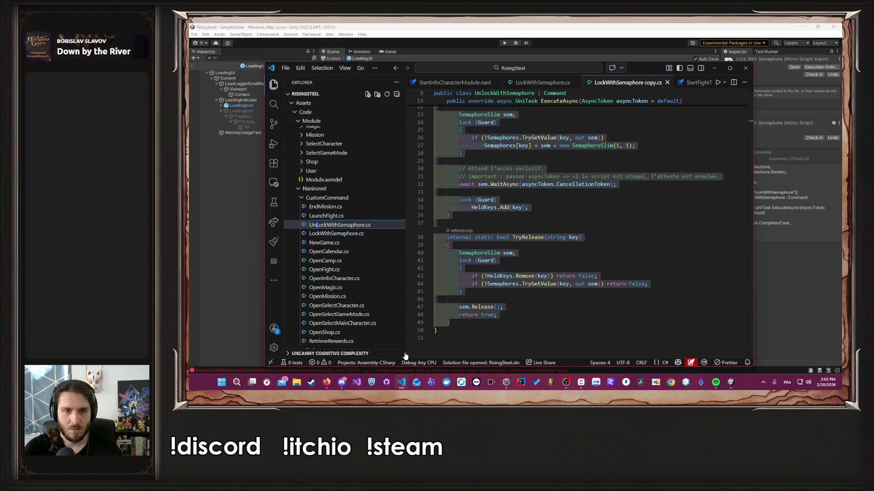
pyautogui.press('Return')
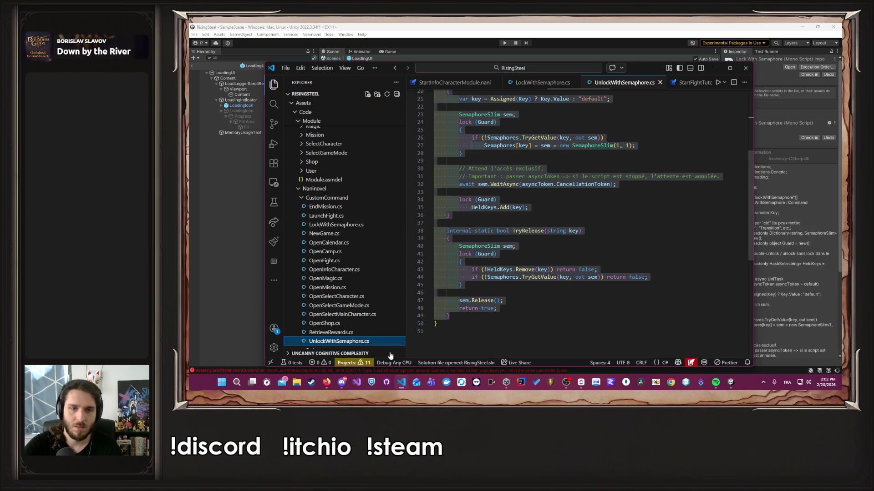
pyautogui.scroll(4, 515, 154)
pyautogui.scroll(3, 516, 153)
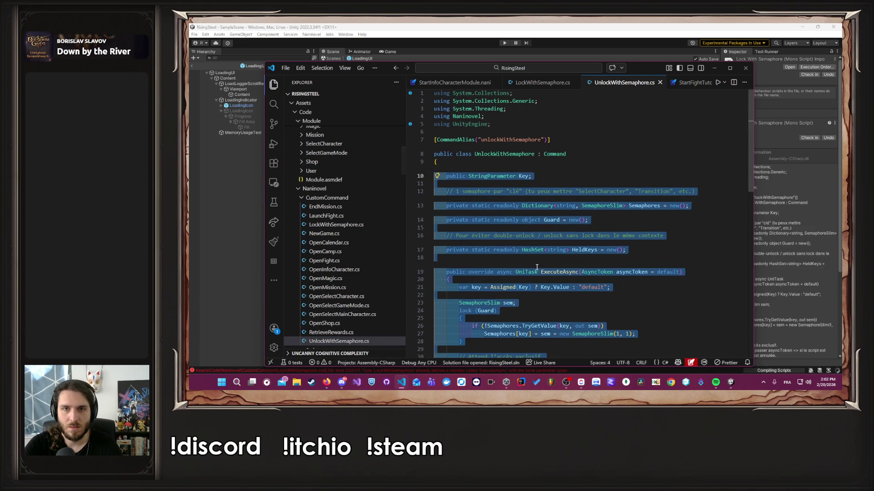
pyautogui.click(516, 153)
pyautogui.scroll(-2, 559, 184)
pyautogui.scroll(-1, 601, 211)
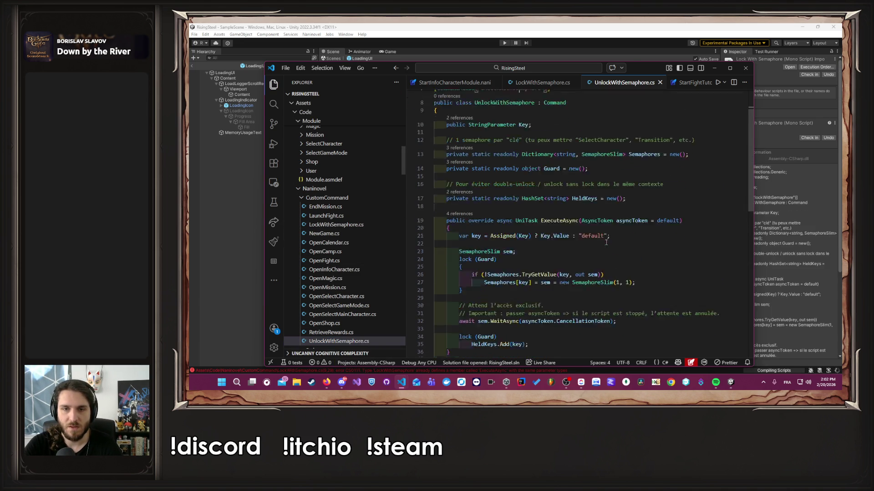
pyautogui.scroll(-2, 654, 243)
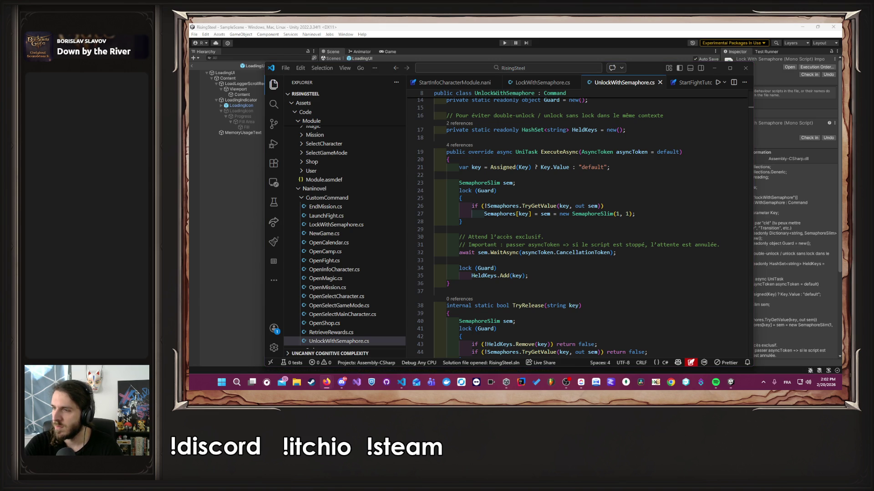
pyautogui.scroll(-10, 603, 225)
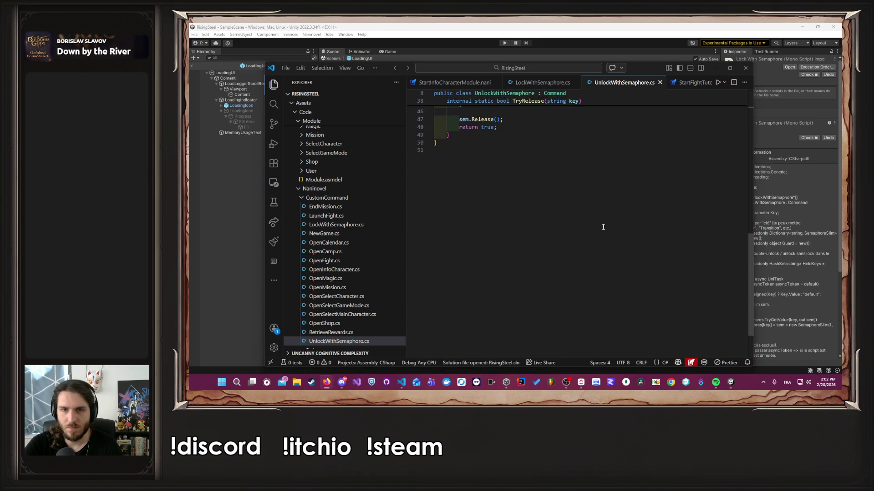
pyautogui.scroll(3, 601, 237)
pyautogui.scroll(5, 593, 251)
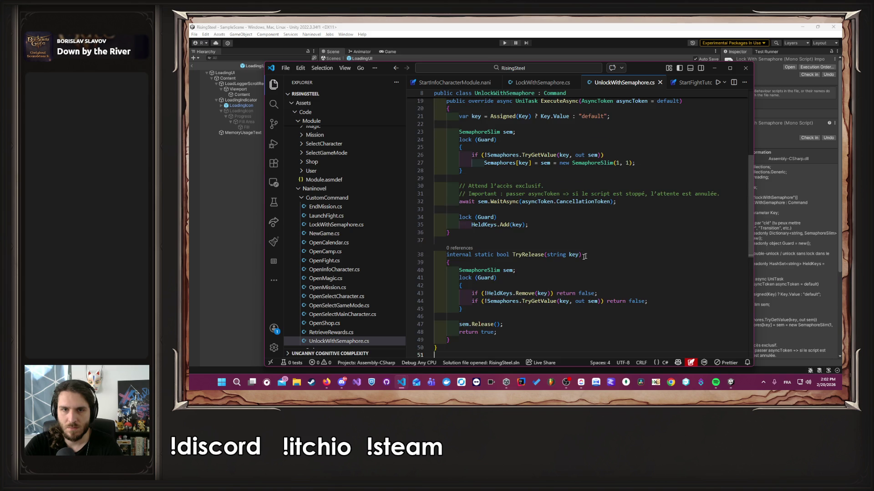
pyautogui.scroll(-3, 585, 257)
# Select all of UnlockWithSemaphore.cs and delete the copied code.
pyautogui.hotkey('ctrl', 'a')
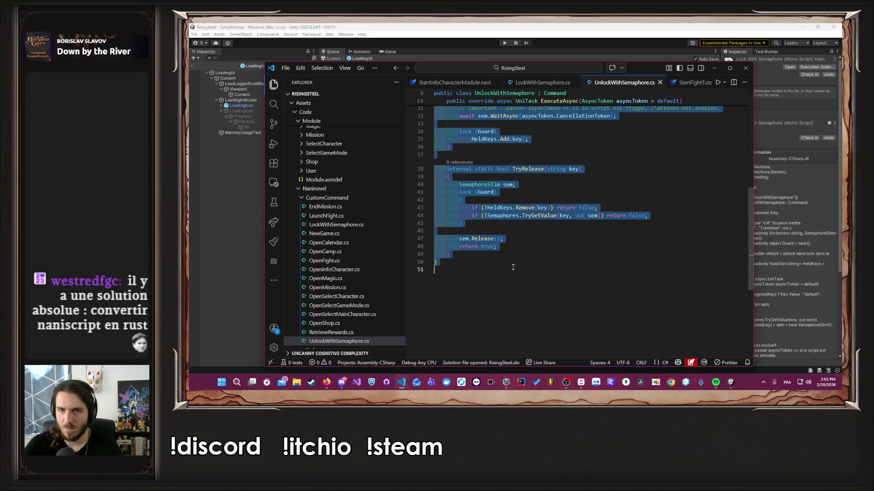
pyautogui.press('Delete')
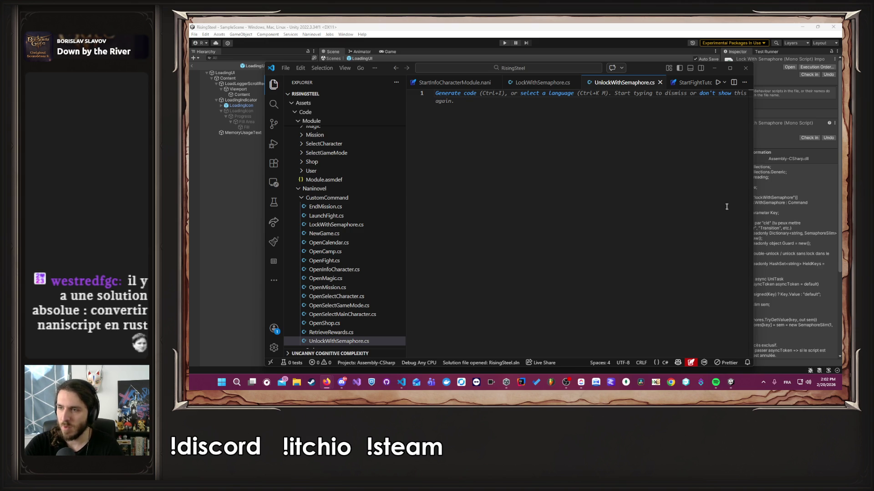
# Paste the unlock class calling LockWithSemaphore.TryRelease, remove the Cysharp using line, and save.
pyautogui.write('using System; using Cysharp.Threading.Tasks; using Naninovel;  [CommandAlias("unlockWithSemaphore")] public class UnlockWithSemaphore : Command {     public StringParameter Key;      public override UniTask ExecuteAsync (AsyncToken asyncToken = default)     {         var key = Assigned(Key) ? Key.Value : "default";          // Si ça unlock sans lock (ou double unlock), on ne crash pas le VN.         LockWithSemaphore.TryRelease(key);          return UniTask.CompletedTask;     } }')
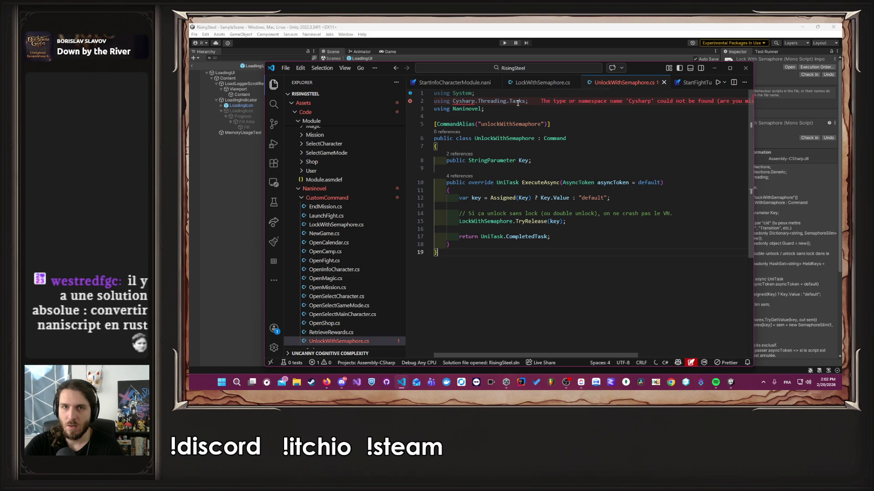
pyautogui.moveTo(528, 101); pyautogui.dragTo(475, 93)
pyautogui.press('BackSpace')
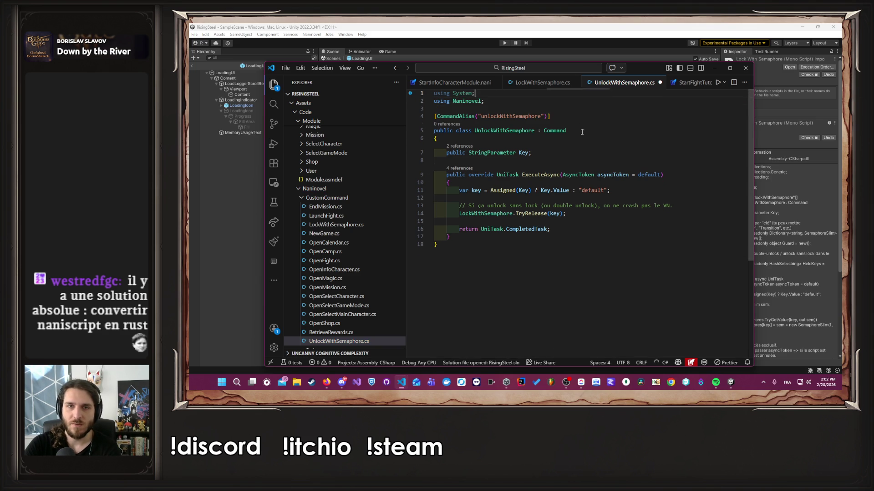
pyautogui.hotkey('ctrl', 's')
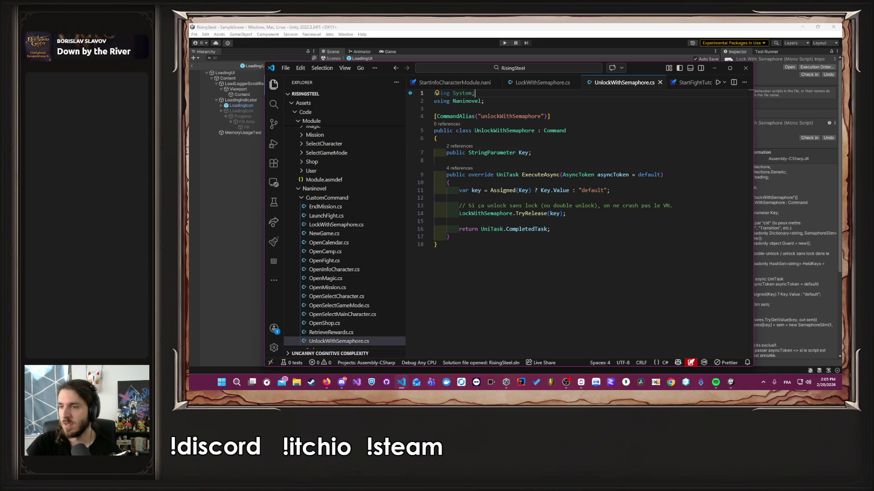
pyautogui.click(673, 192)
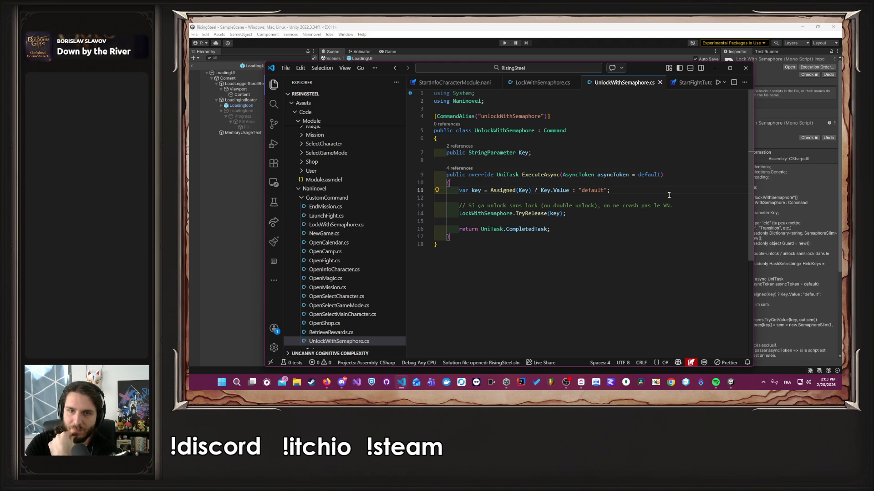
pyautogui.scroll(-2, 655, 84)
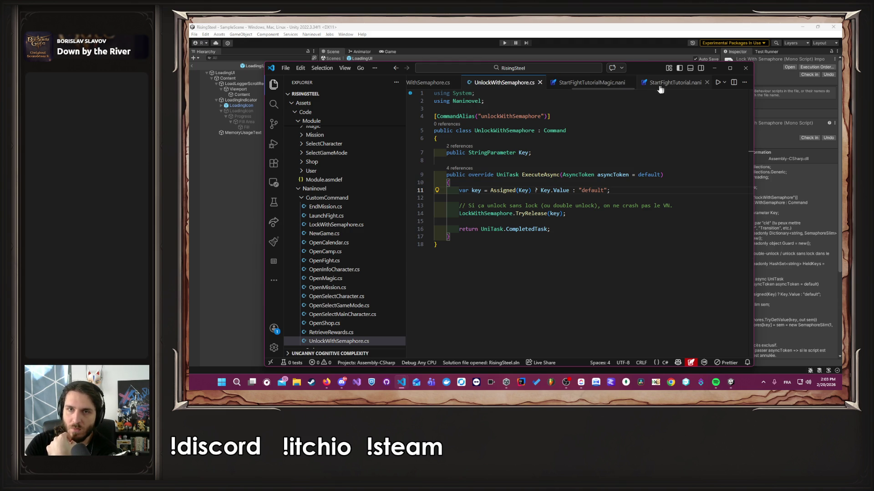
pyautogui.scroll(2, 621, 83)
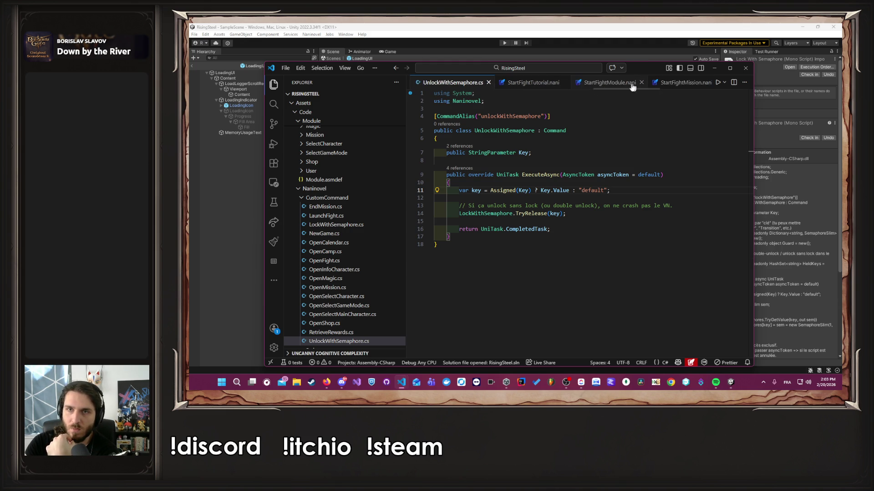
# Close the StartFightTutorial, StartCalendarModule, StartFightModule and remaining open editor tabs.
pyautogui.middleClick(632, 84)
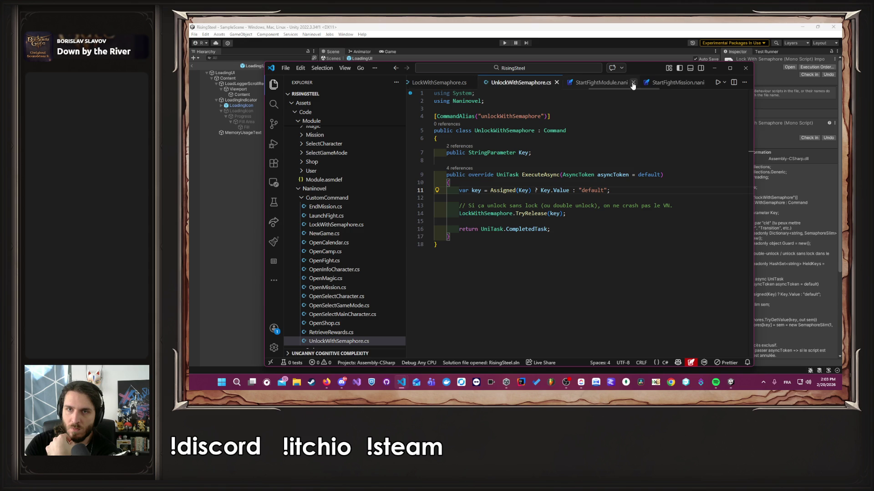
pyautogui.middleClick(632, 83)
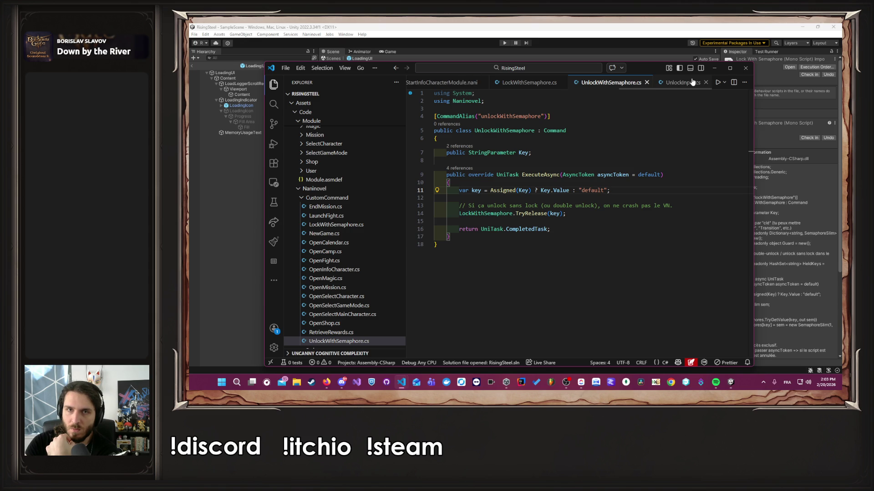
pyautogui.middleClick(633, 83)
pyautogui.scroll(-1, 539, 84)
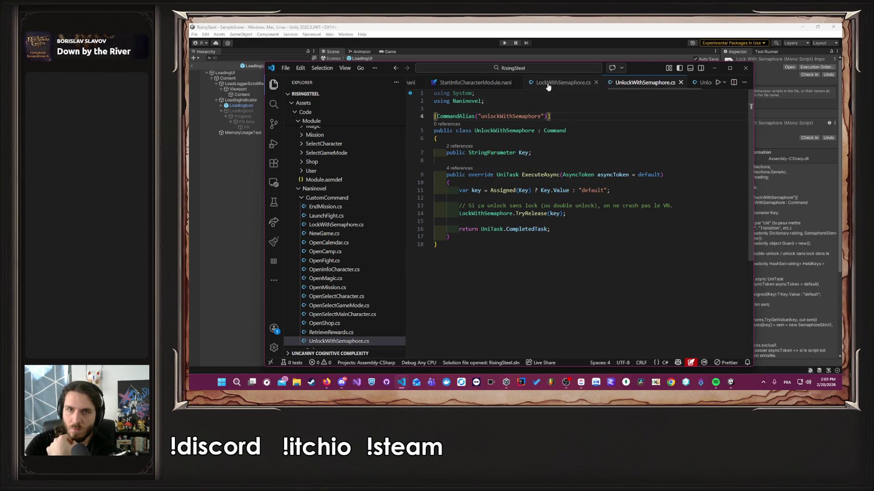
pyautogui.scroll(-2, 540, 84)
pyautogui.scroll(-1, 539, 84)
pyautogui.scroll(1, 540, 84)
pyautogui.scroll(1, 451, 83)
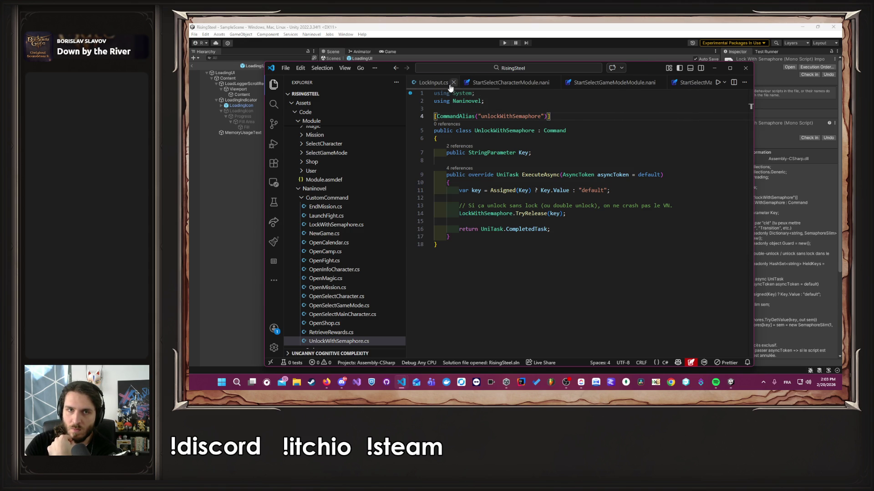
pyautogui.scroll(1, 441, 84)
pyautogui.middleClick(440, 83)
pyautogui.middleClick(440, 83)
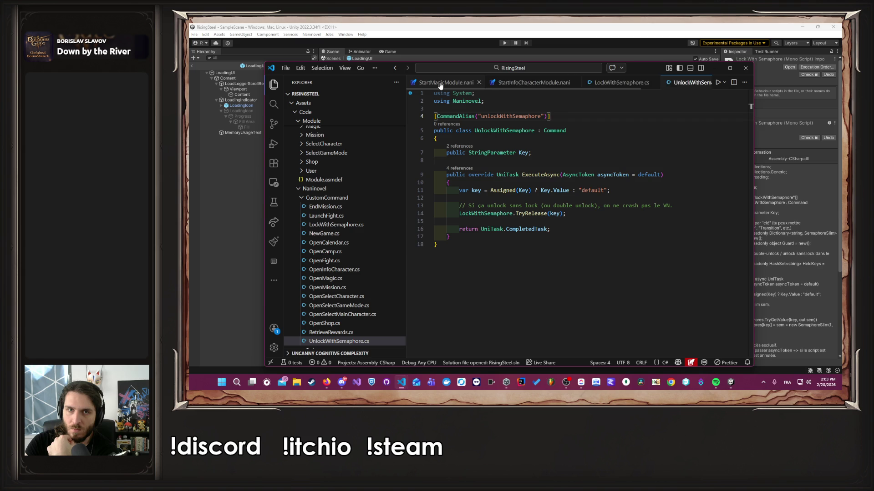
pyautogui.middleClick(440, 84)
pyautogui.middleClick(441, 84)
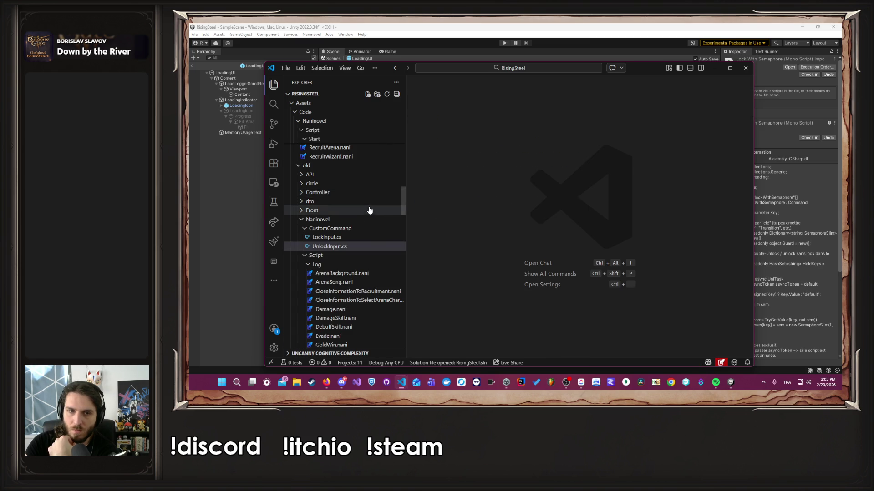
pyautogui.scroll(2, 368, 207)
pyautogui.scroll(3, 370, 209)
# Open StartCalendarModule.nani from Naninovel/Script/Start and select its lockInput command.
pyautogui.click(359, 166)
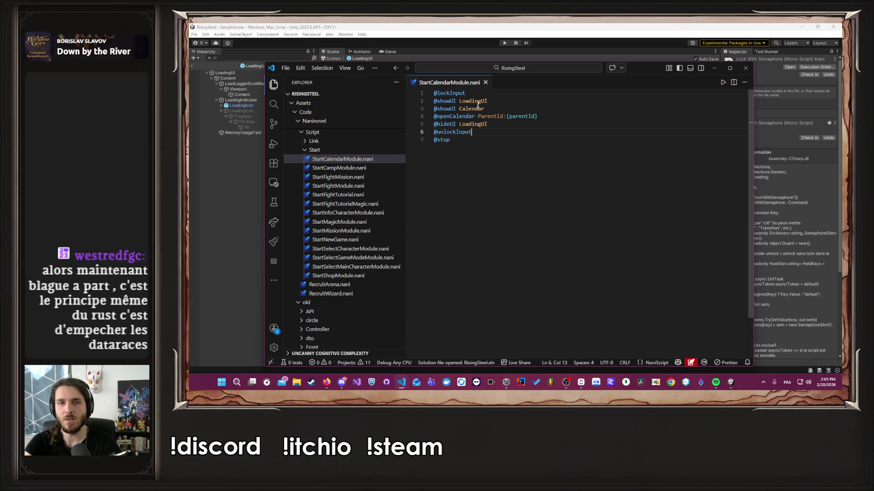
pyautogui.doubleClick(474, 92)
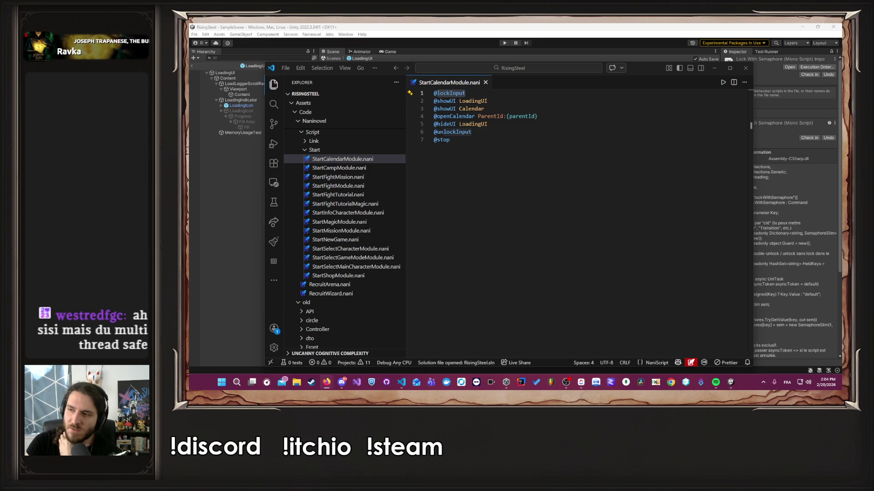
pyautogui.click(473, 202)
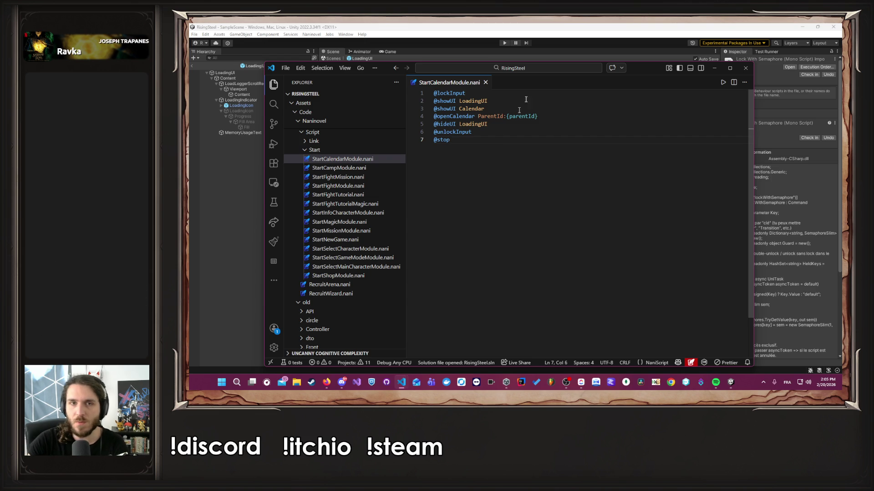
pyautogui.scroll(-5, 366, 199)
pyautogui.scroll(-5, 367, 198)
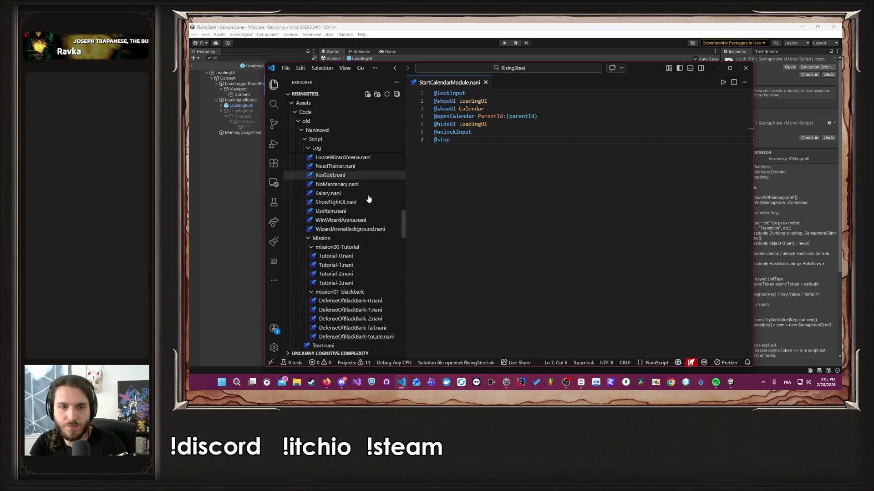
pyautogui.scroll(-5, 367, 199)
pyautogui.scroll(5, 367, 197)
pyautogui.scroll(3, 366, 205)
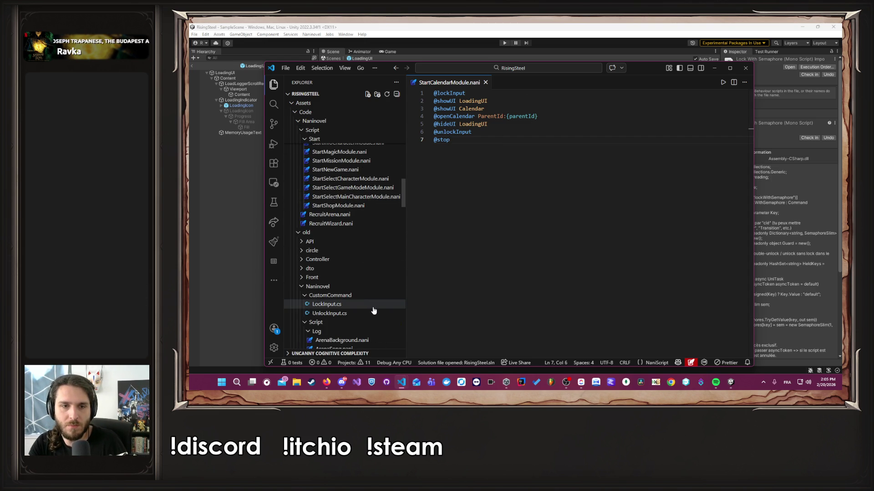
pyautogui.scroll(5, 374, 310)
pyautogui.scroll(4, 372, 308)
pyautogui.scroll(3, 362, 300)
pyautogui.scroll(2, 352, 287)
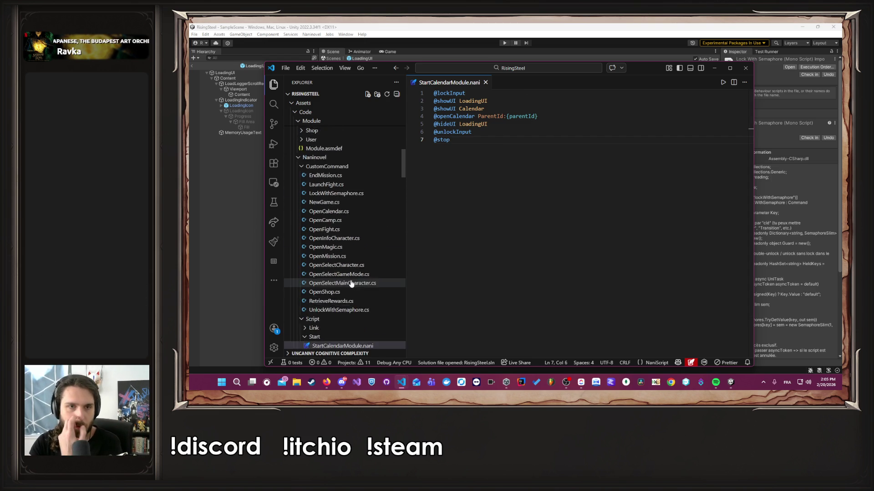
pyautogui.scroll(1, 362, 286)
# Replace lockInput on line 1 with the lockWithSemaphore alias copied from LockWithSemaphore.cs.
pyautogui.click(482, 93)
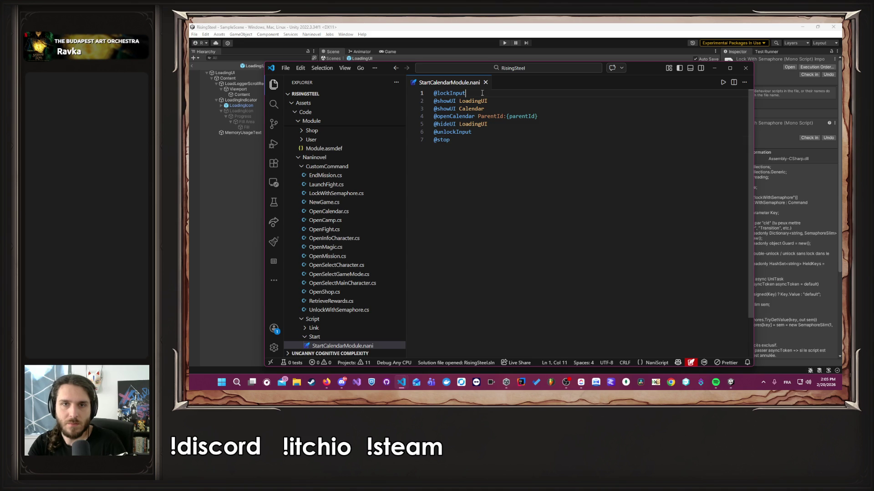
pyautogui.doubleClick(482, 93)
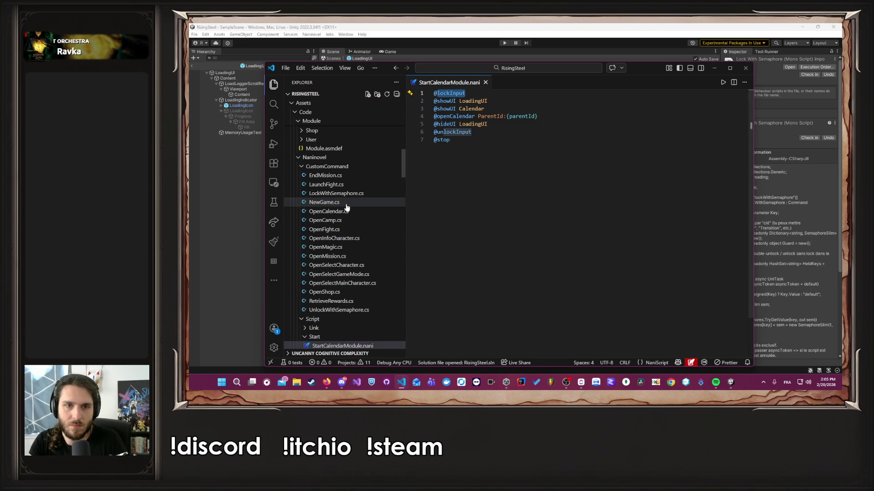
pyautogui.click(336, 193)
pyautogui.doubleClick(519, 139)
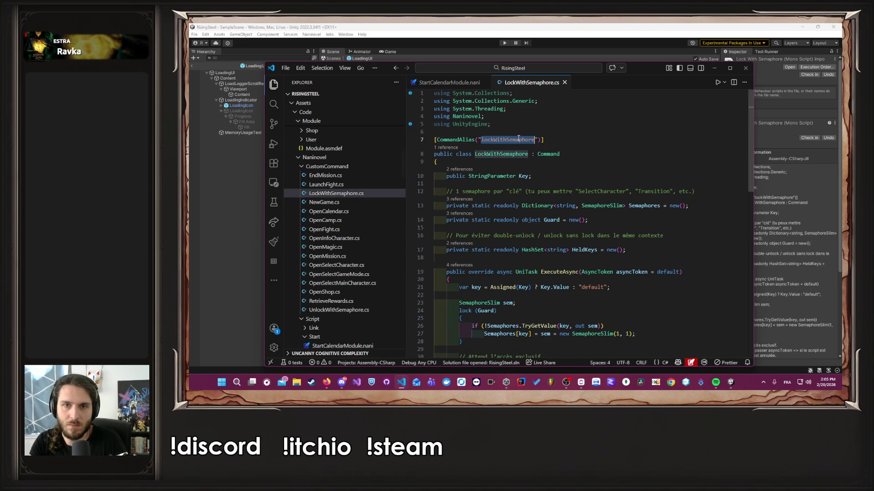
pyautogui.hotkey('ctrl', 'c')
pyautogui.click(449, 82)
pyautogui.hotkey('ctrl', 'v')
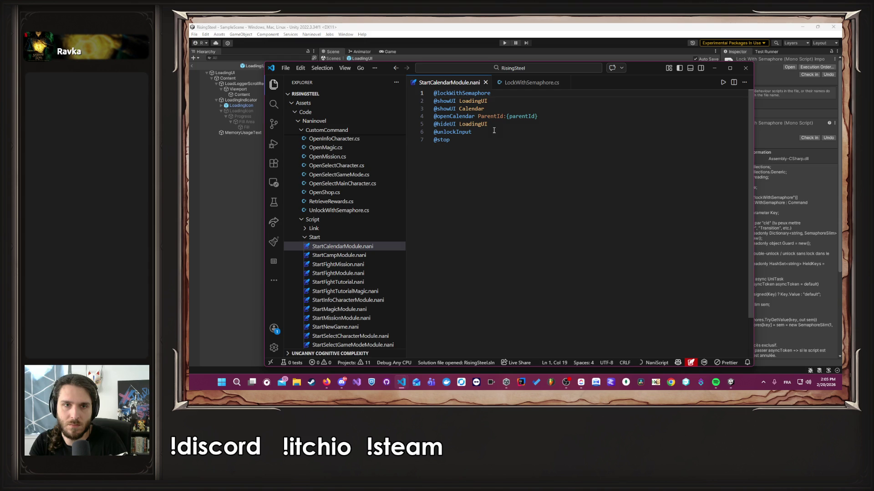
pyautogui.scroll(-4, 360, 208)
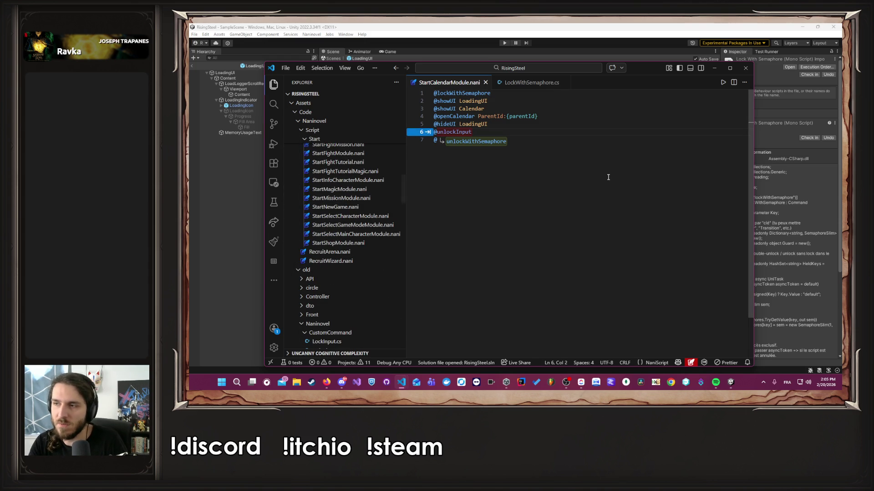
# Accept unlockWithSemaphore on line 6 and close the LockWithSemaphore.cs tab.
pyautogui.press('Tab')
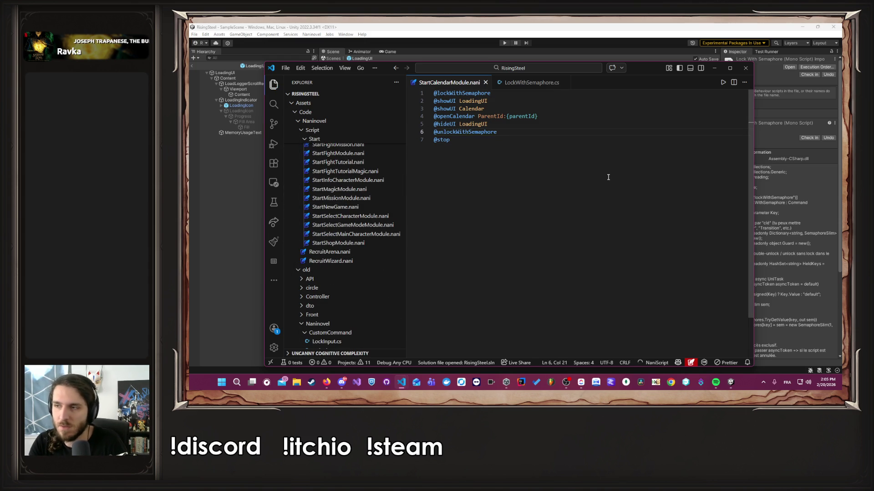
pyautogui.click(525, 83)
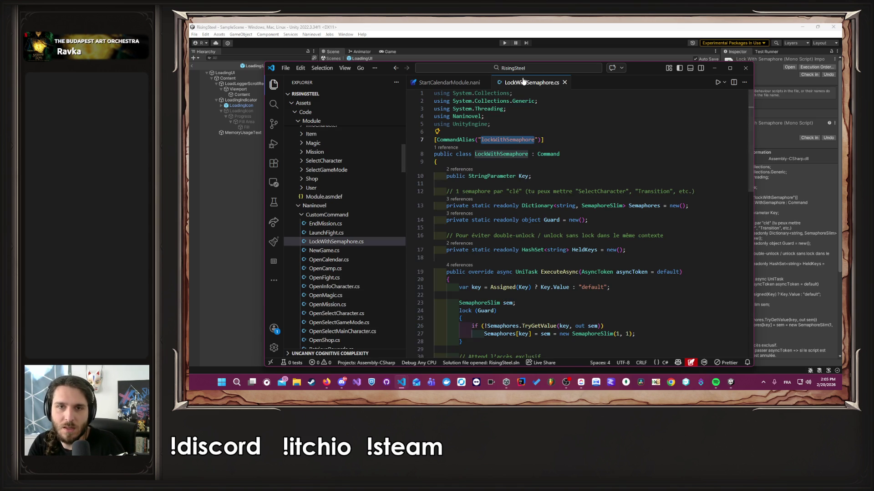
pyautogui.middleClick(523, 80)
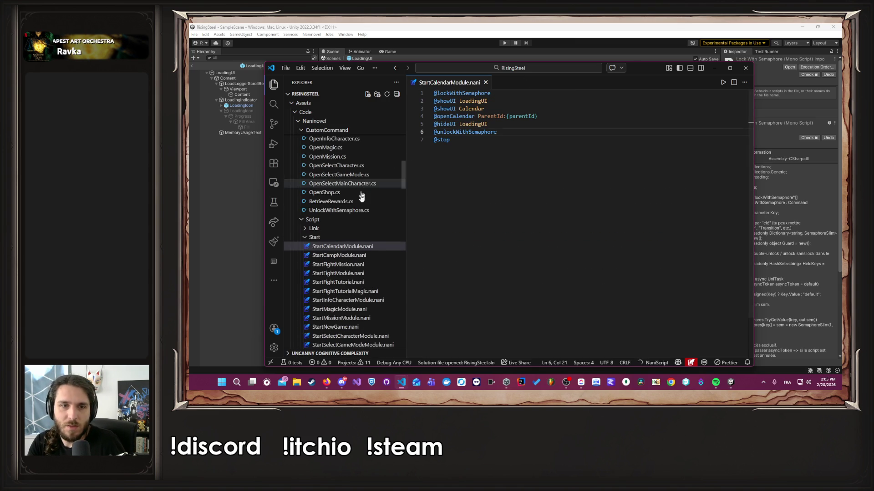
pyautogui.click(367, 248)
pyautogui.click(444, 82)
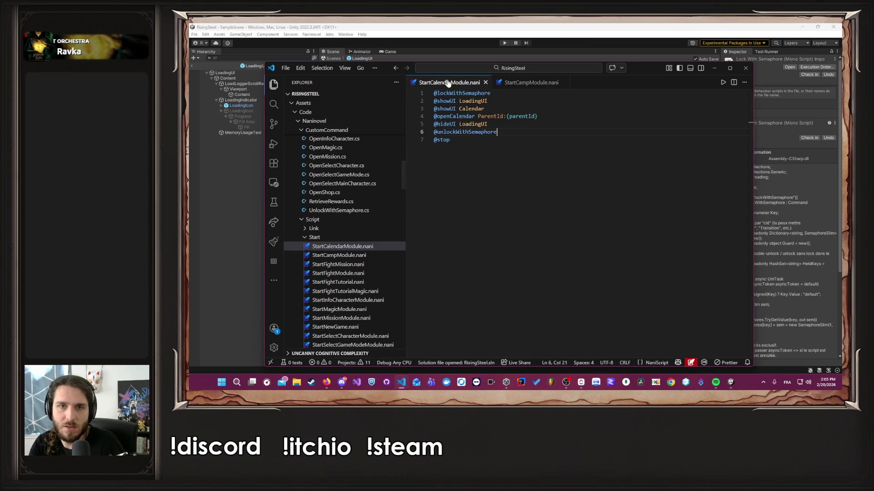
pyautogui.moveTo(490, 93); pyautogui.dragTo(434, 94)
pyautogui.hotkey('ctrl', 'c')
pyautogui.click(526, 83)
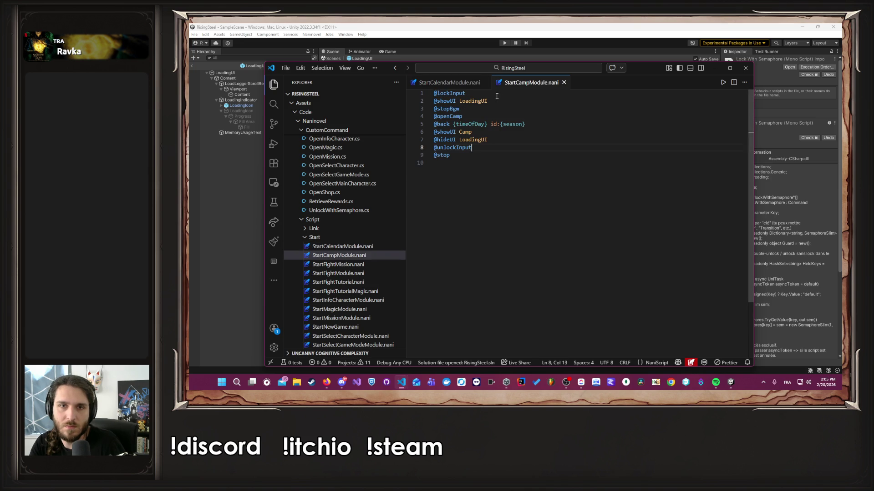
pyautogui.press('Return')
pyautogui.press('Up')
pyautogui.hotkey('ctrl', 'v')
pyautogui.click(467, 83)
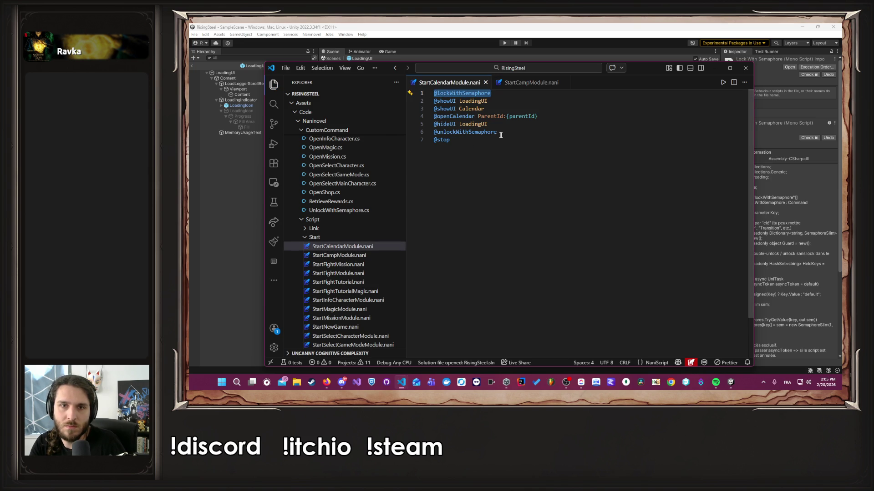
pyautogui.moveTo(494, 132); pyautogui.dragTo(424, 131)
pyautogui.click(536, 83)
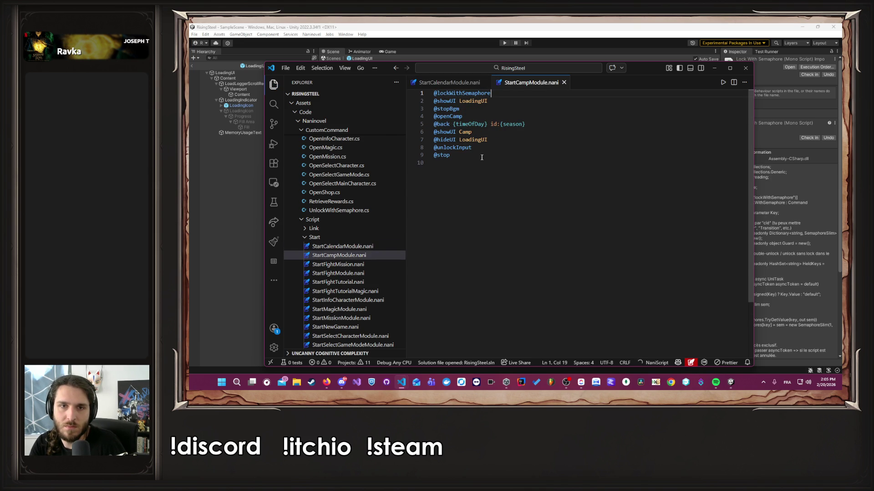
pyautogui.moveTo(476, 147); pyautogui.dragTo(424, 151)
pyautogui.hotkey('ctrl', 'v')
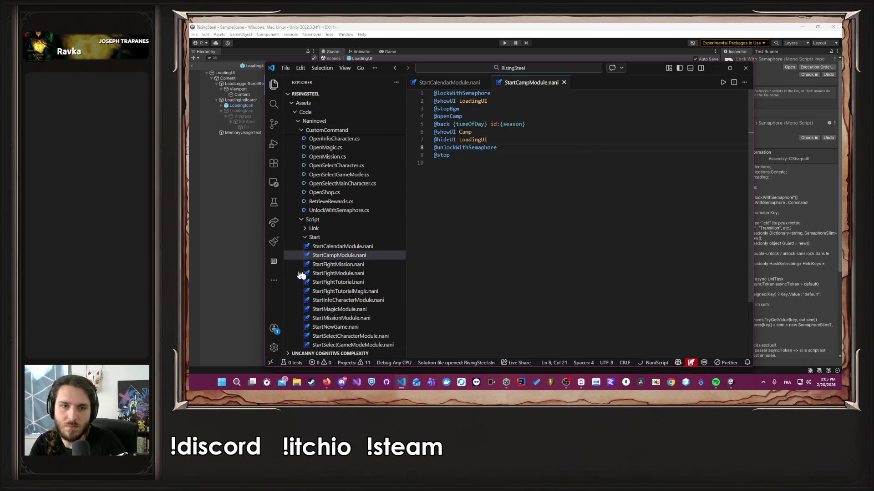
# Make StartFightMission.nani end with unlockWithSemaphore instead of unlockInput on line 6.
pyautogui.click(336, 267)
pyautogui.moveTo(467, 94); pyautogui.dragTo(431, 93)
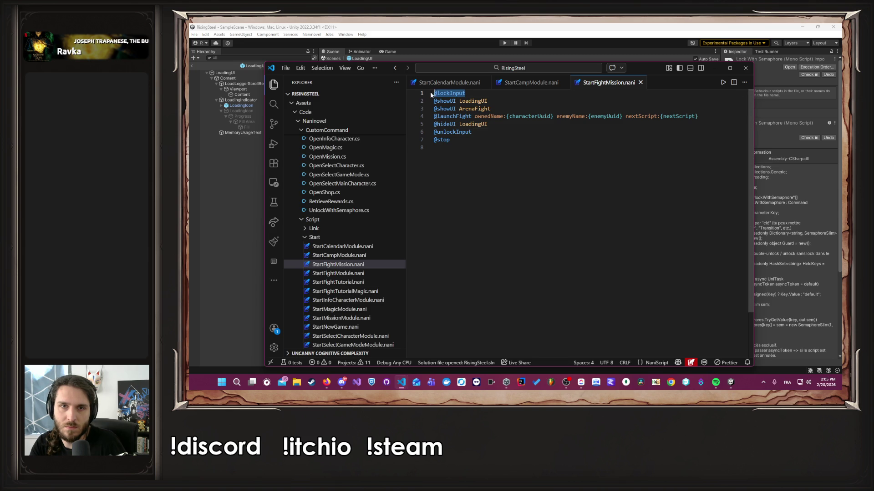
pyautogui.moveTo(471, 131); pyautogui.dragTo(431, 132)
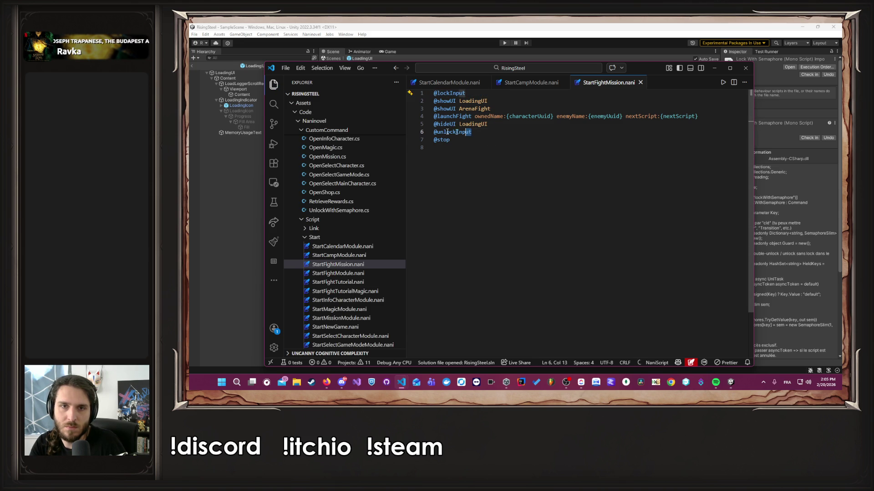
pyautogui.hotkey('ctrl', 'v')
# Copy the lockWithSemaphore line from StartCampModule and select lockInput on line 1 of StartFightMission.nani.
pyautogui.click(509, 83)
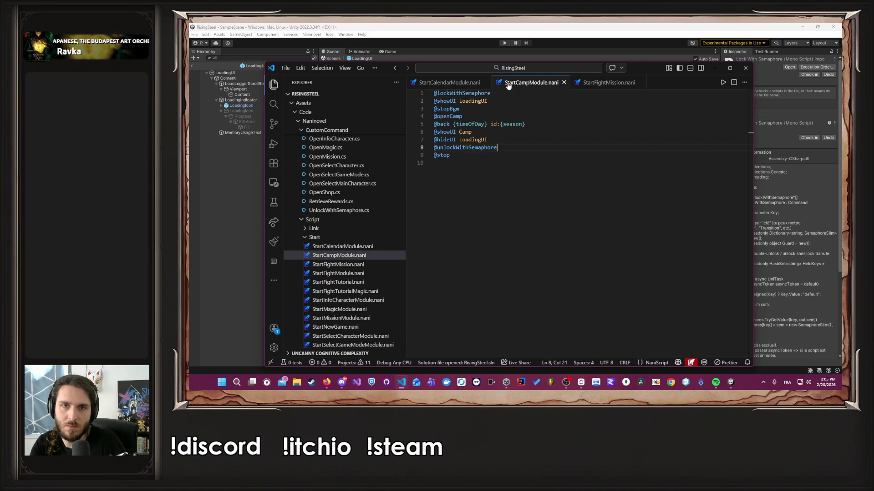
pyautogui.moveTo(506, 93); pyautogui.dragTo(432, 93)
pyautogui.click(597, 85)
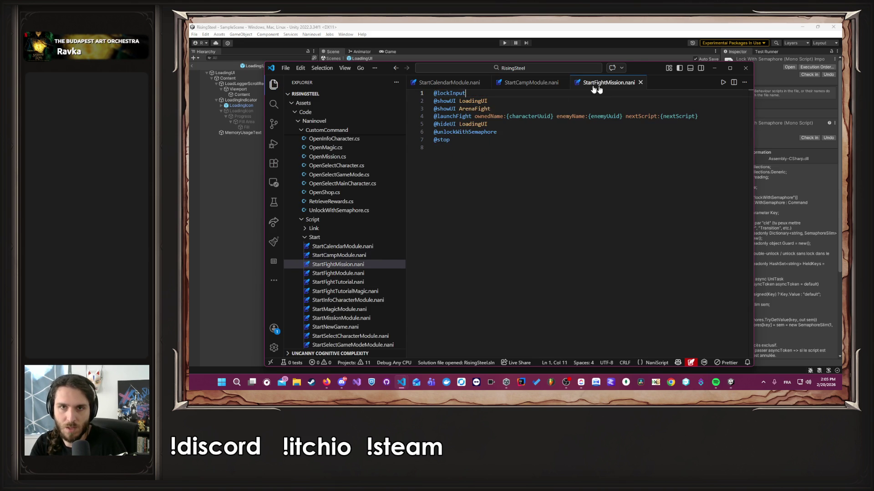
pyautogui.moveTo(531, 83); pyautogui.dragTo(437, 98)
pyautogui.click(604, 83)
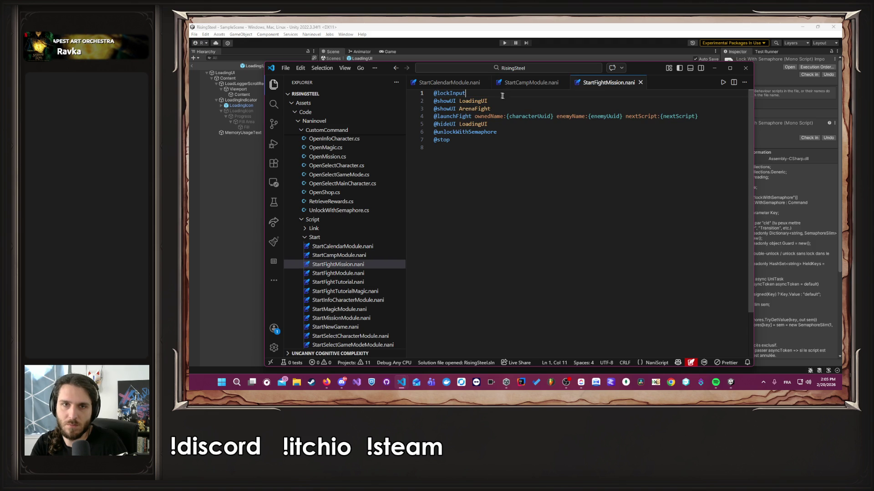
pyautogui.hotkey('shift', 'Home')
pyautogui.hotkey('ctrl', 'v')
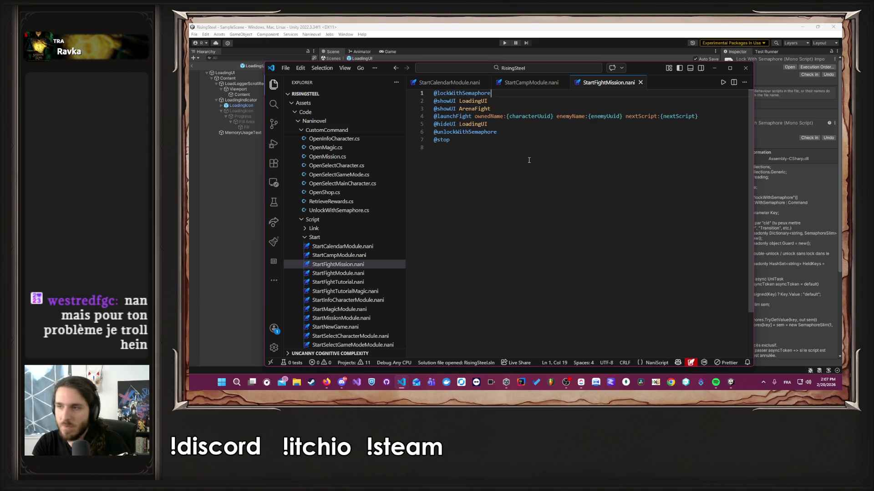
pyautogui.hotkey('alt', 'Tab')
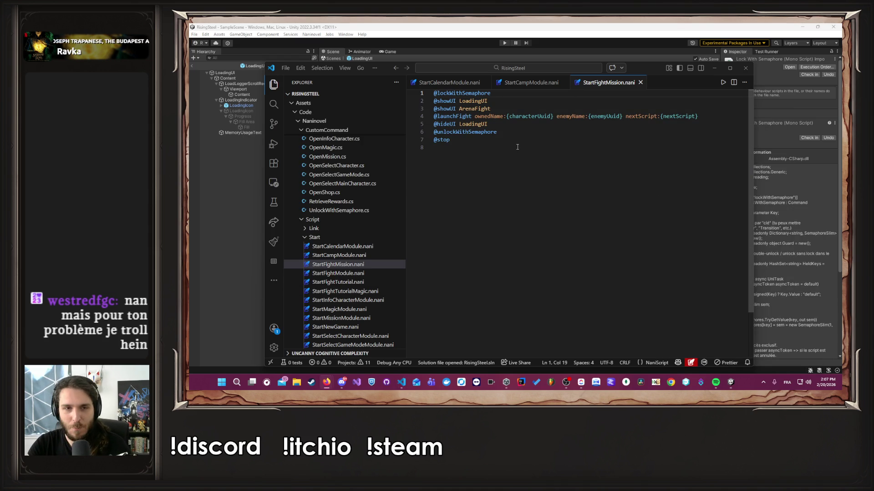
# Give StartFightModule.nani lockWithSemaphore on line 1 and unlockWithSemaphore on line 8.
pyautogui.click(355, 264)
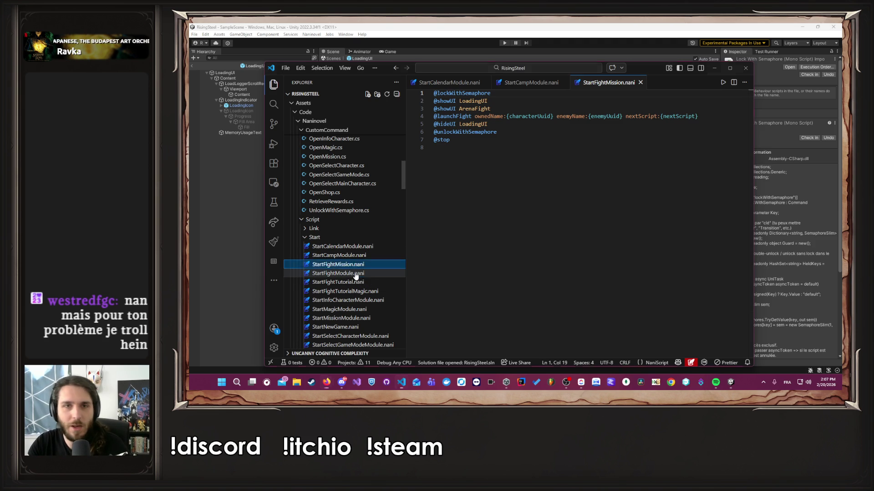
pyautogui.click(355, 273)
pyautogui.click(376, 264)
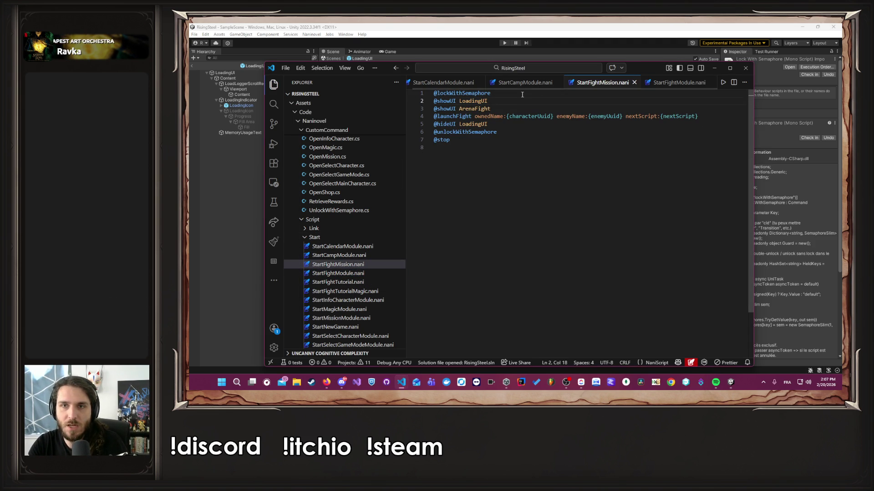
pyautogui.moveTo(490, 92); pyautogui.dragTo(433, 93)
pyautogui.hotkey('ctrl', 'Tab')
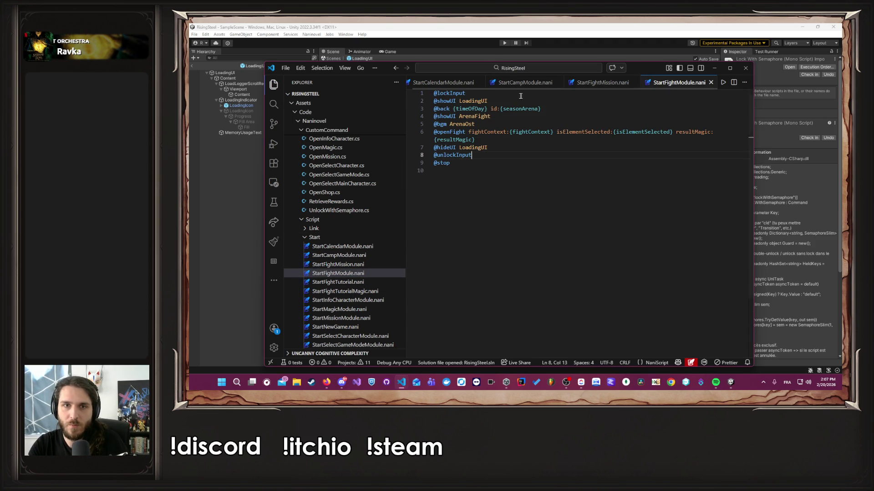
pyautogui.hotkey('ctrl', 'v')
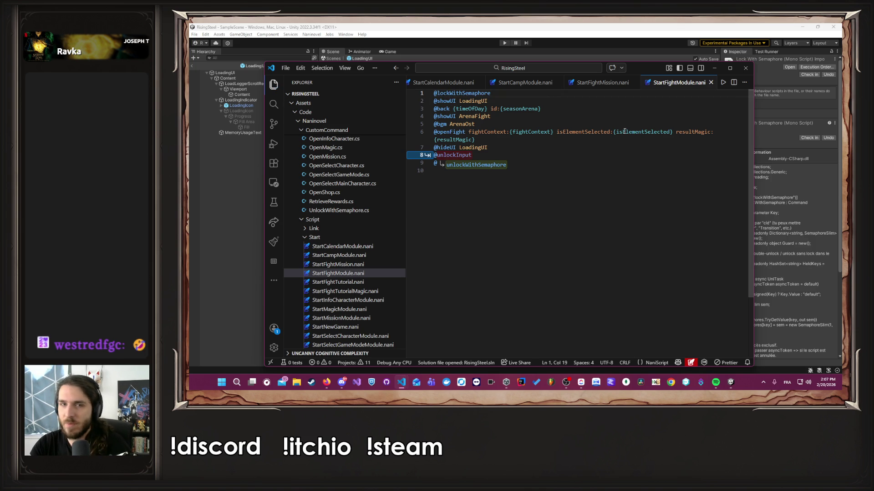
pyautogui.press('Tab')
pyautogui.press('Tab')
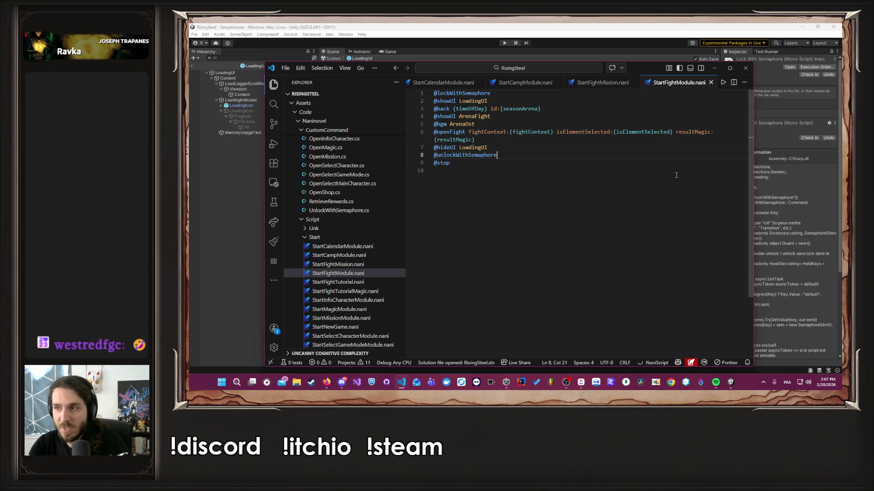
# Paste lockWithSemaphore over line 1 of StartFightTutorial.nani and select unlockInput on line 7 for replacement.
pyautogui.click(371, 282)
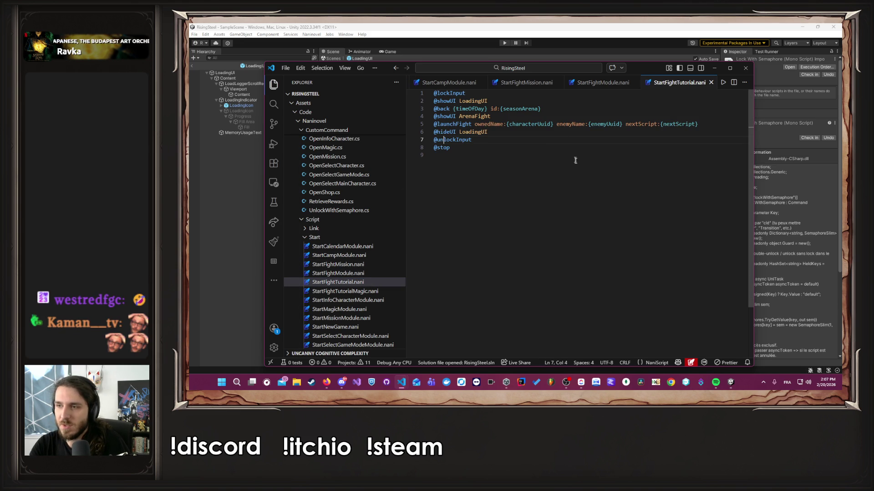
pyautogui.click(602, 82)
pyautogui.moveTo(491, 93); pyautogui.dragTo(404, 94)
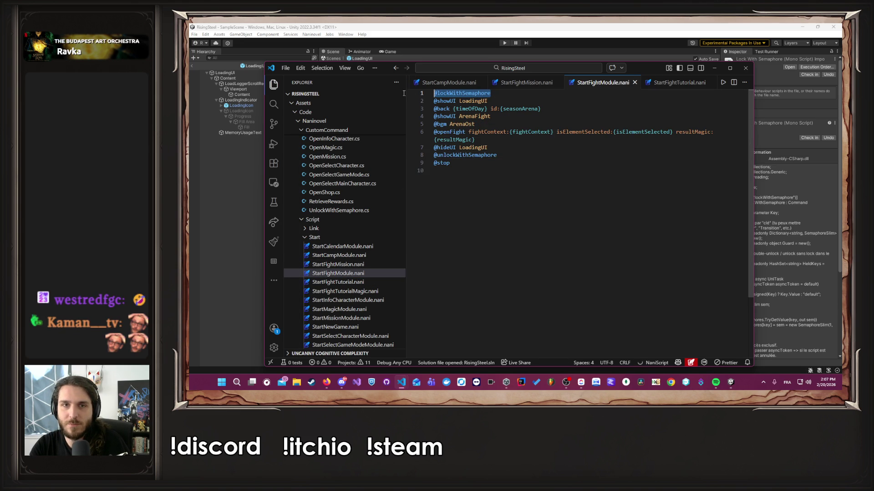
pyautogui.click(678, 82)
pyautogui.click(450, 82)
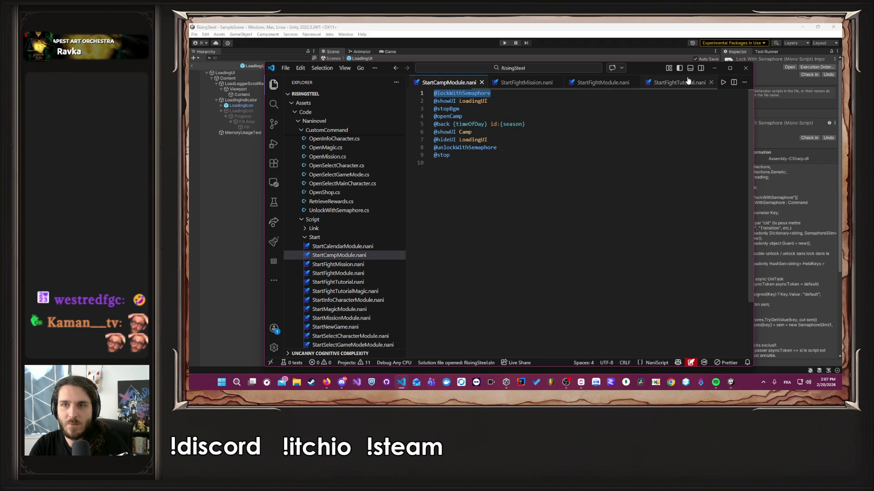
pyautogui.click(679, 82)
pyautogui.click(435, 93)
pyautogui.press('Return')
pyautogui.press('Up')
pyautogui.hotkey('ctrl', 'v')
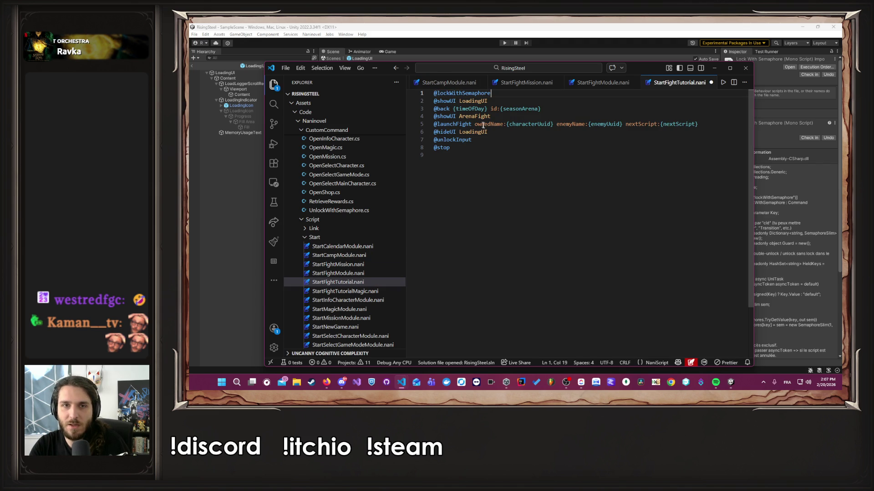
pyautogui.moveTo(488, 139); pyautogui.dragTo(440, 139)
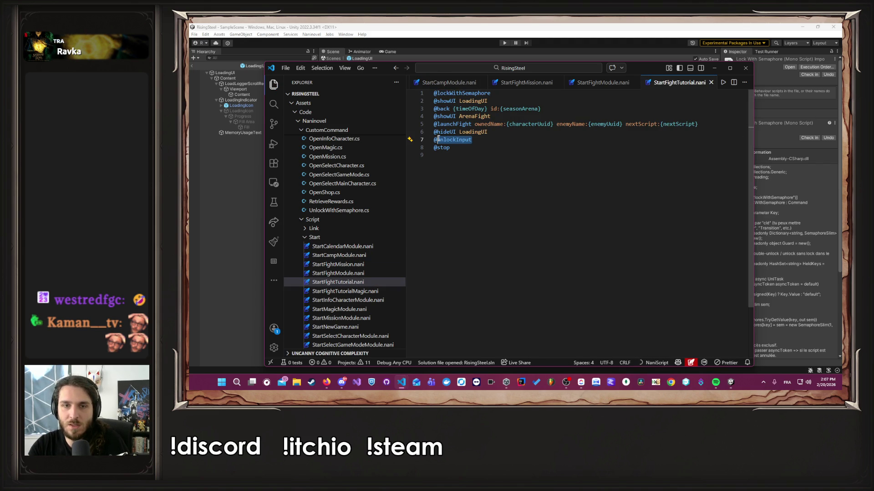
pyautogui.write('unlockWithSemaphore')
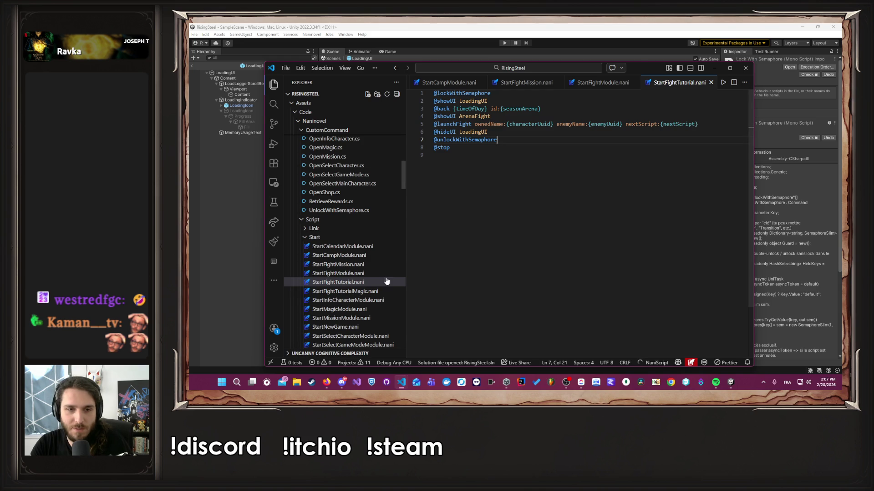
# Switch StartFightTutorialMagic.nani to lockWithSemaphore on line 1 and unlockWithSemaphore at the end.
pyautogui.click(392, 292)
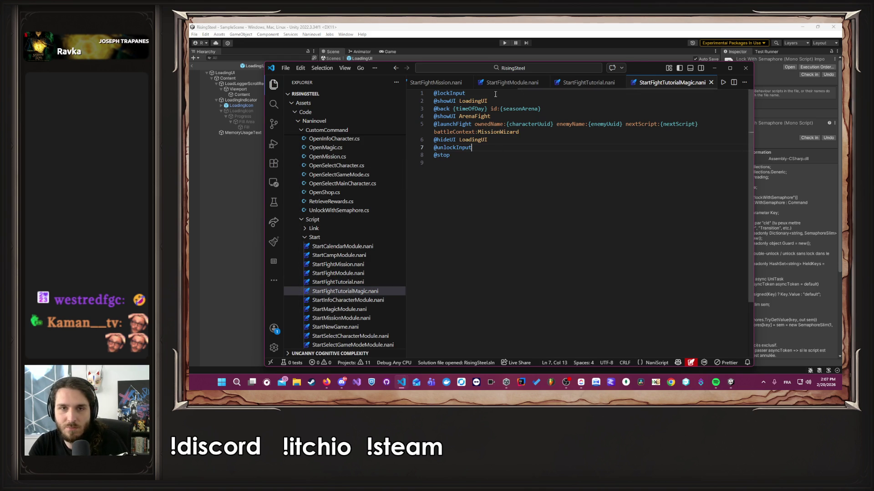
pyautogui.doubleClick(439, 94)
pyautogui.write('lockWithSemaphore')
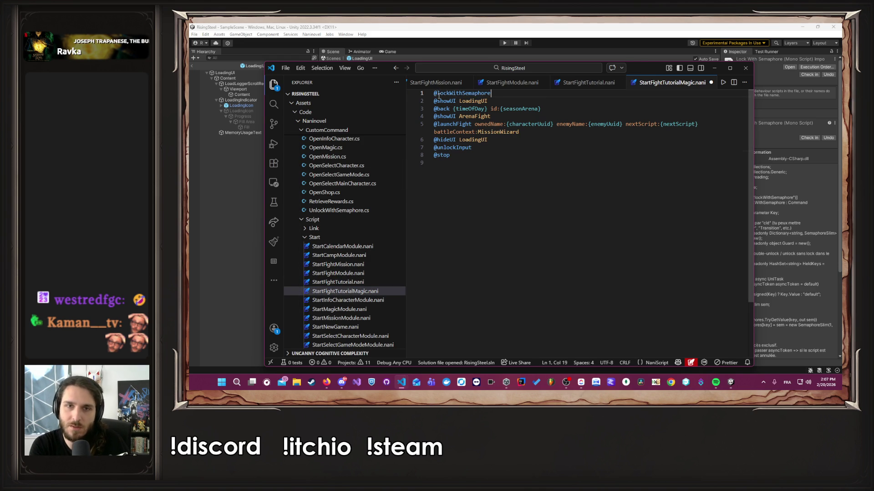
pyautogui.press('Down')
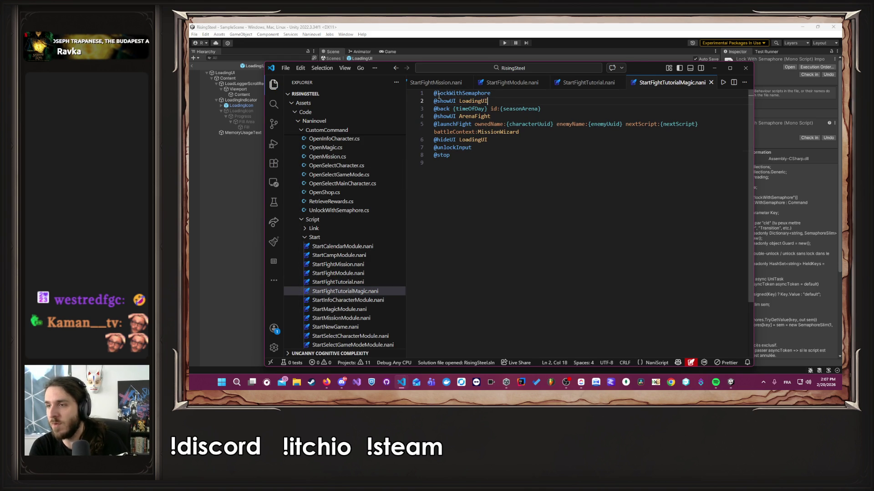
pyautogui.press('Down')
pyautogui.press('Down')
pyautogui.press('Down')
pyautogui.press('End')
pyautogui.press('BackSpace')
pyautogui.press('BackSpace')
pyautogui.press('BackSpace')
pyautogui.press('Return')
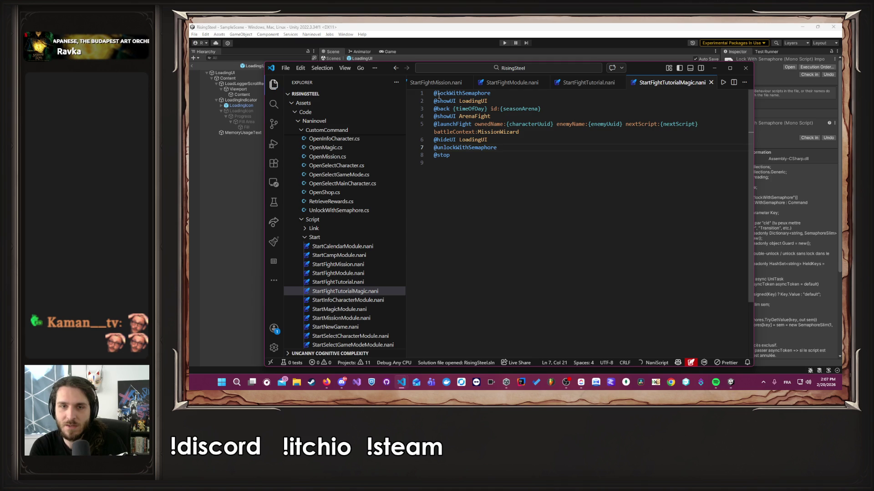
# Switch StartInfoCharacterModule.nani to lockWithSemaphore on line 1 and unlockWithSemaphore on line 6.
pyautogui.click(352, 300)
pyautogui.moveTo(466, 94); pyautogui.dragTo(438, 95)
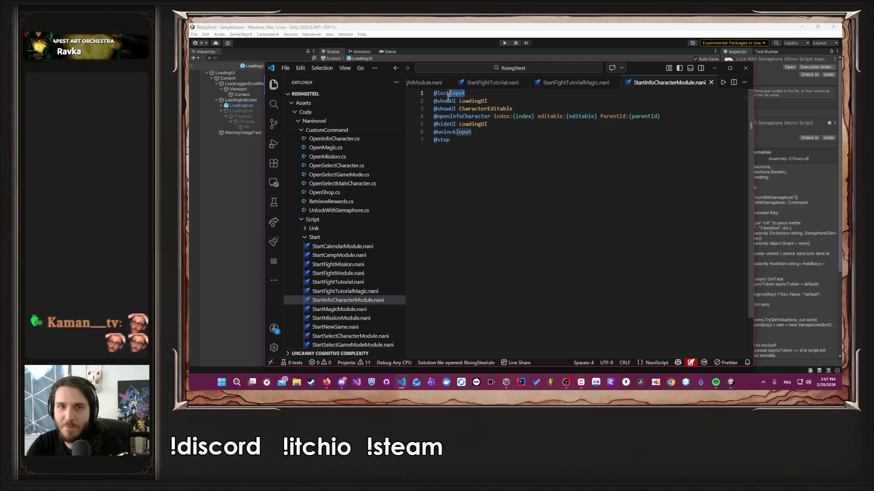
pyautogui.write('lockWithSemaphore')
pyautogui.press('Down')
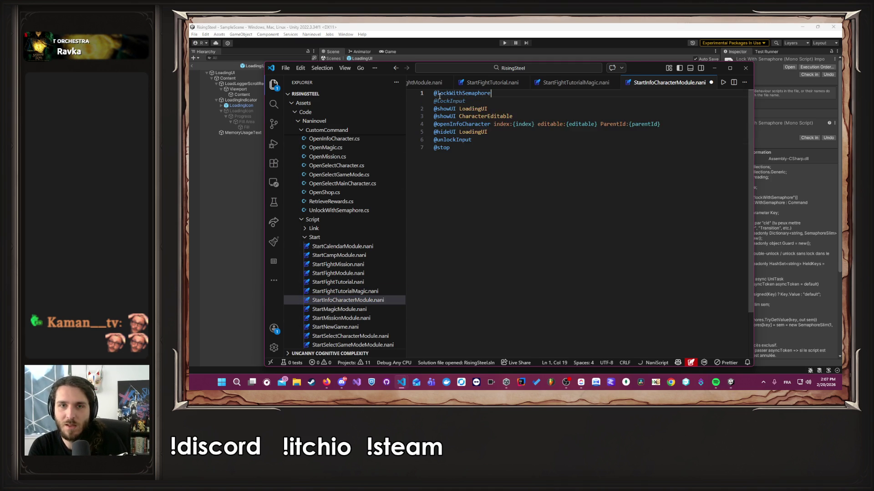
pyautogui.press('Down')
pyautogui.press('Down')
pyautogui.hotkey('shift', 'Home')
pyautogui.write('@unlockWithSemaphore')
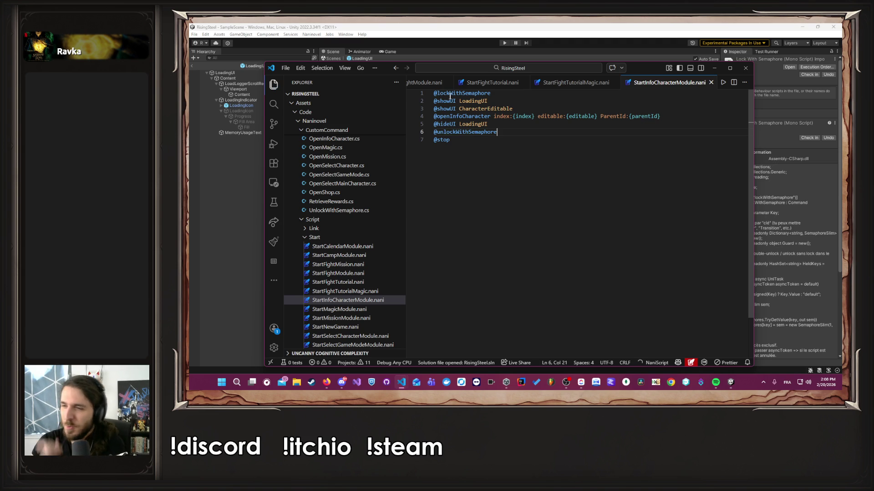
# Rename StartMagicModule.nani's commands to lockWithSemaphore and unlockWithSemaphore and save it.
pyautogui.click(362, 309)
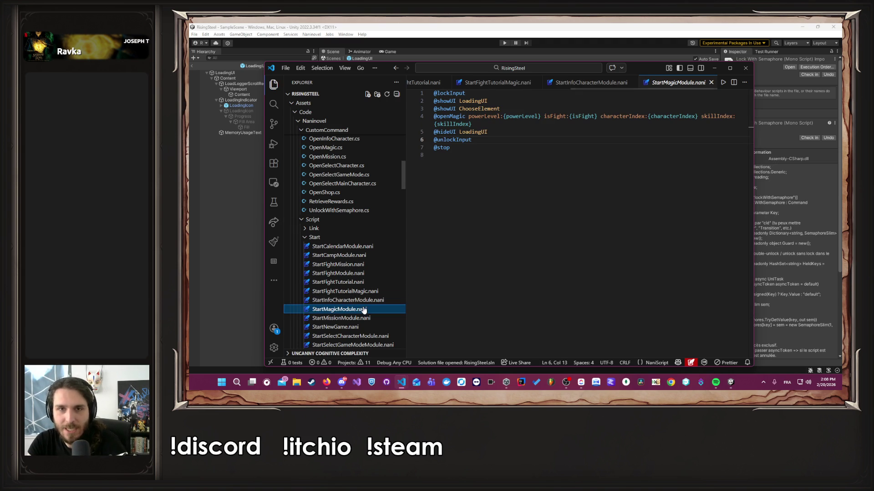
pyautogui.doubleClick(461, 101)
pyautogui.moveTo(465, 93); pyautogui.dragTo(440, 94)
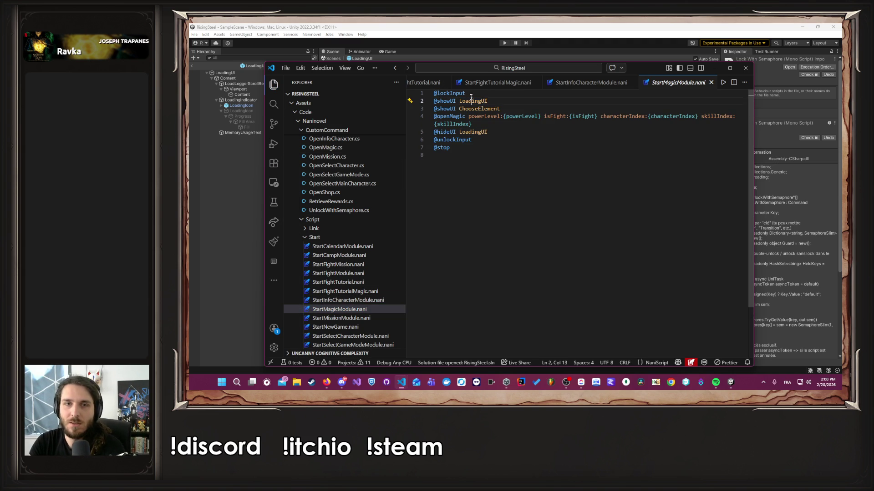
pyautogui.write('lockWithSemaphore')
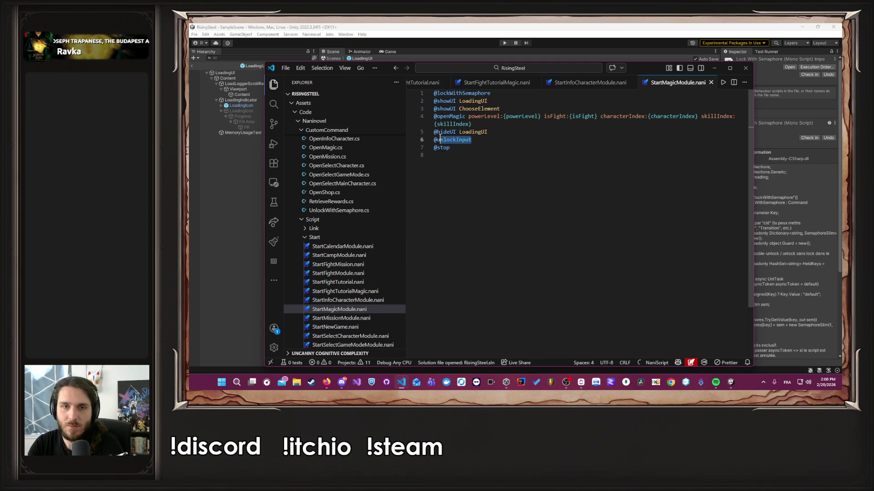
pyautogui.moveTo(483, 139); pyautogui.dragTo(438, 140)
pyautogui.write('unlockWithSemaphore')
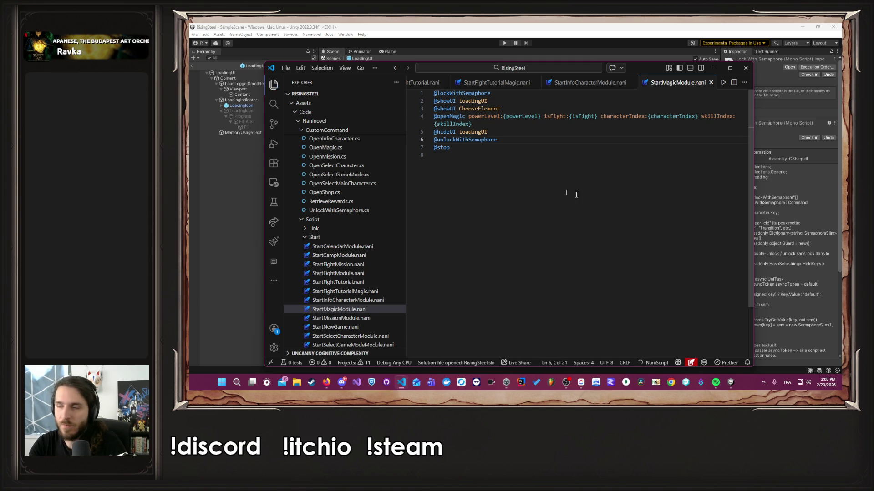
pyautogui.hotkey('ctrl', 's')
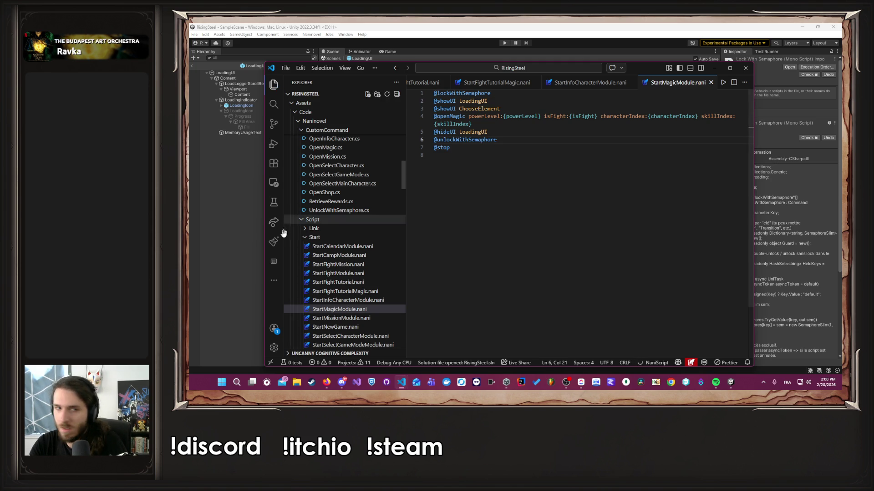
# Rename StartMissionModule.nani's lockInput and unlockInput on lines 1 and 6 to the semaphore commands.
pyautogui.click(338, 318)
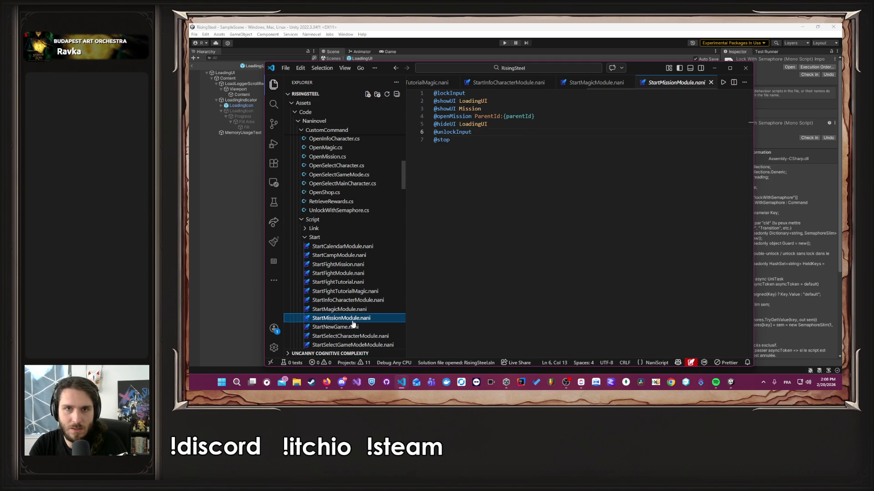
pyautogui.doubleClick(449, 93)
pyautogui.write('lockWithSemaphore')
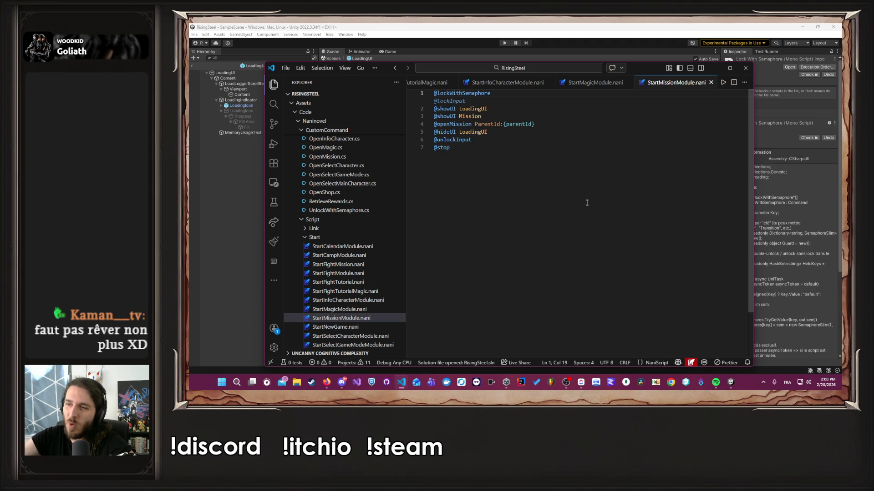
pyautogui.press('Escape')
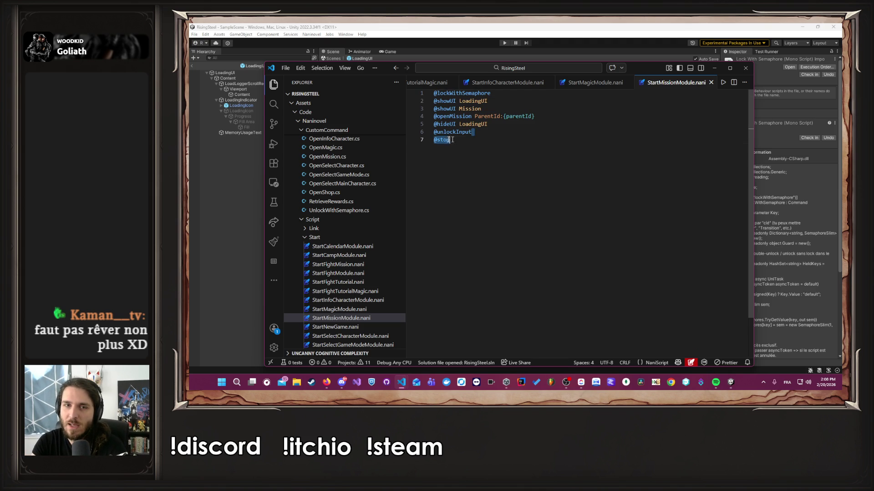
pyautogui.moveTo(472, 132); pyautogui.dragTo(431, 132)
pyautogui.write('@unlockWithSemaphore')
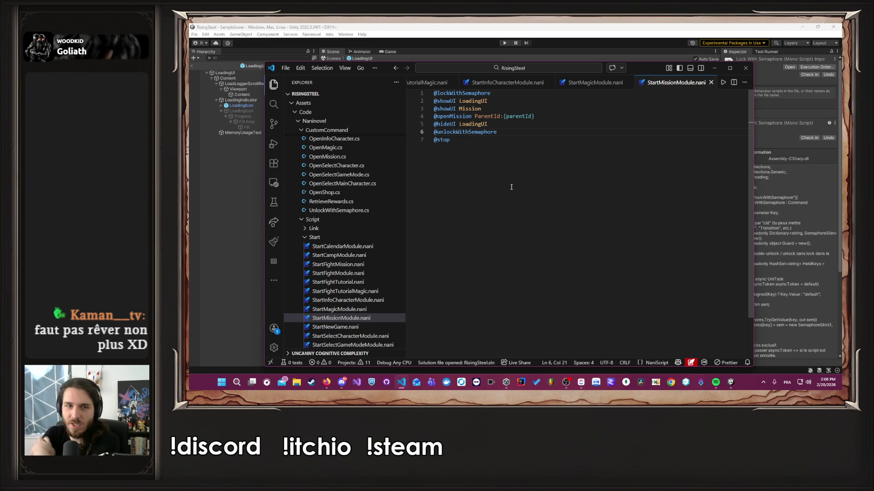
# Make StartSelectCharacterModule.nani use lockWithSemaphore and unlockWithSemaphore and save it.
pyautogui.click(365, 328)
pyautogui.click(365, 335)
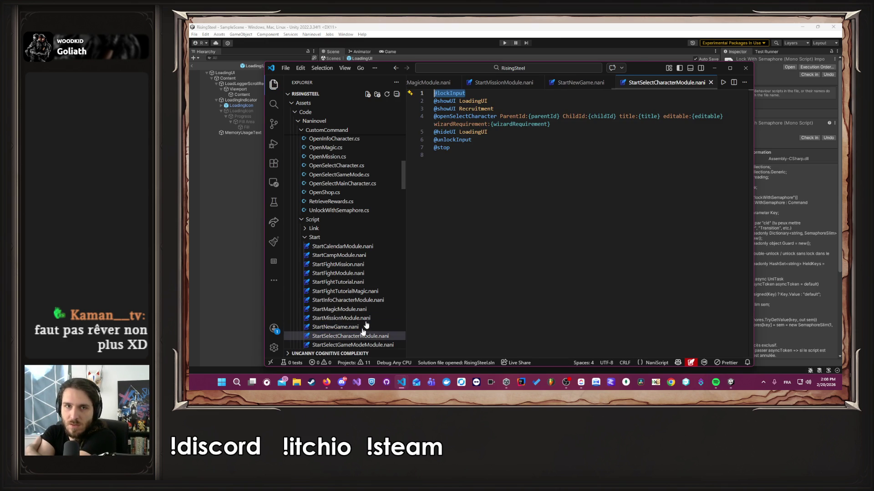
pyautogui.doubleClick(470, 92)
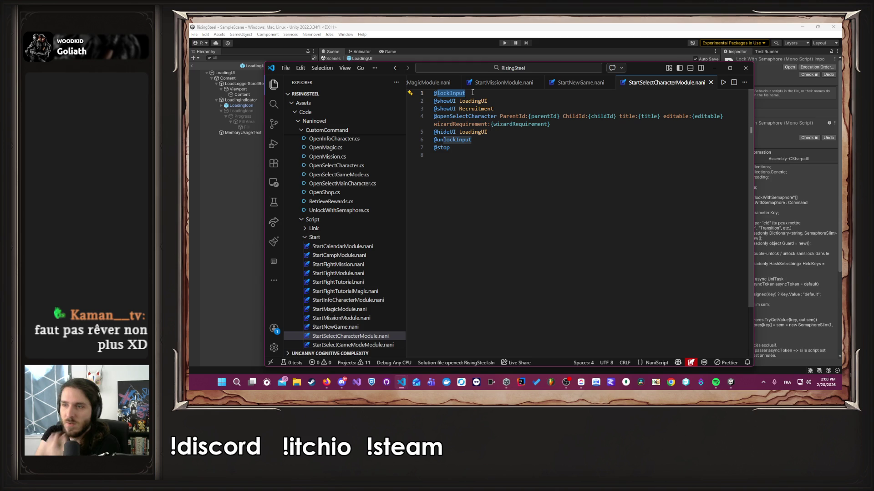
pyautogui.moveTo(466, 92); pyautogui.dragTo(435, 93)
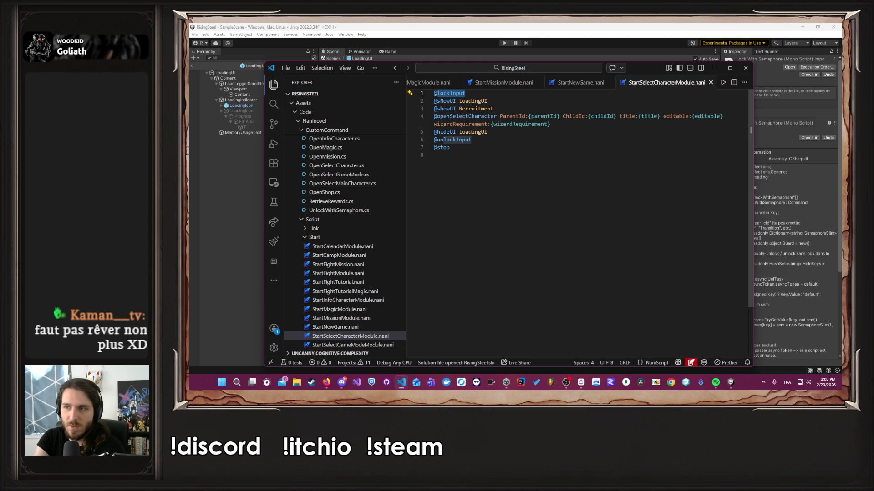
pyautogui.write('@')
pyautogui.press('Tab')
pyautogui.hotkey('ctrl', 's')
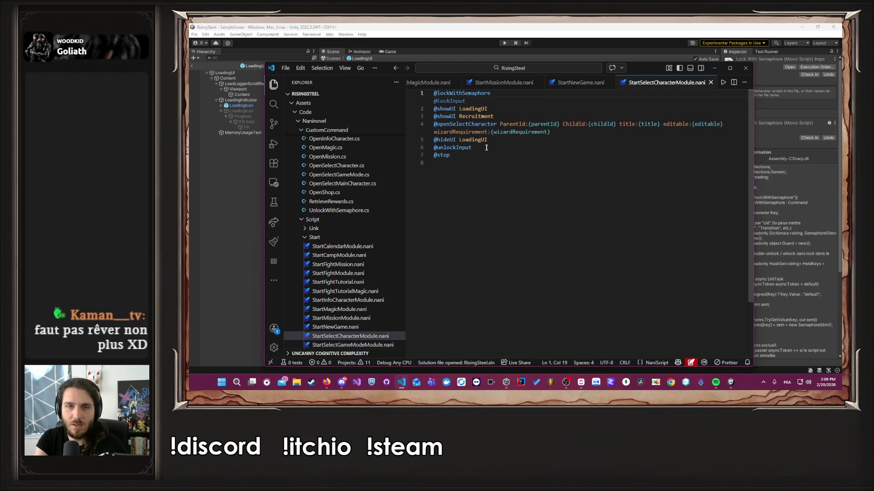
pyautogui.moveTo(482, 138); pyautogui.dragTo(434, 140)
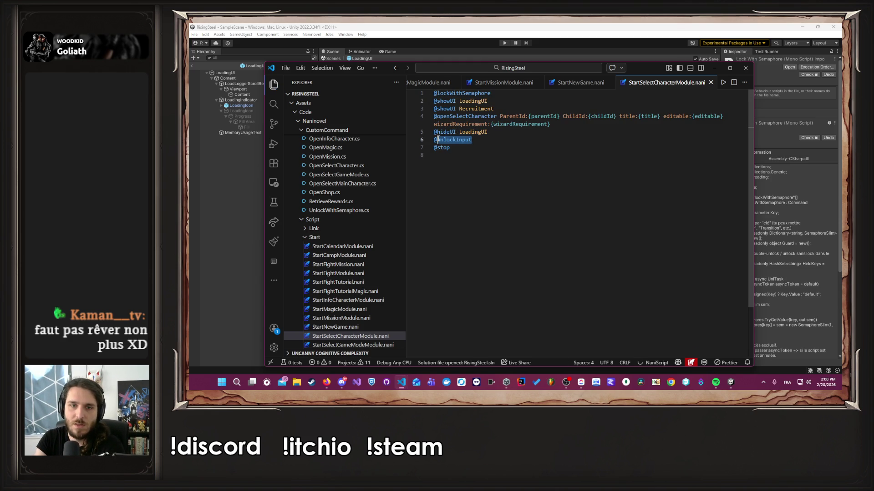
pyautogui.write('@')
pyautogui.press('Tab')
pyautogui.scroll(-2, 348, 273)
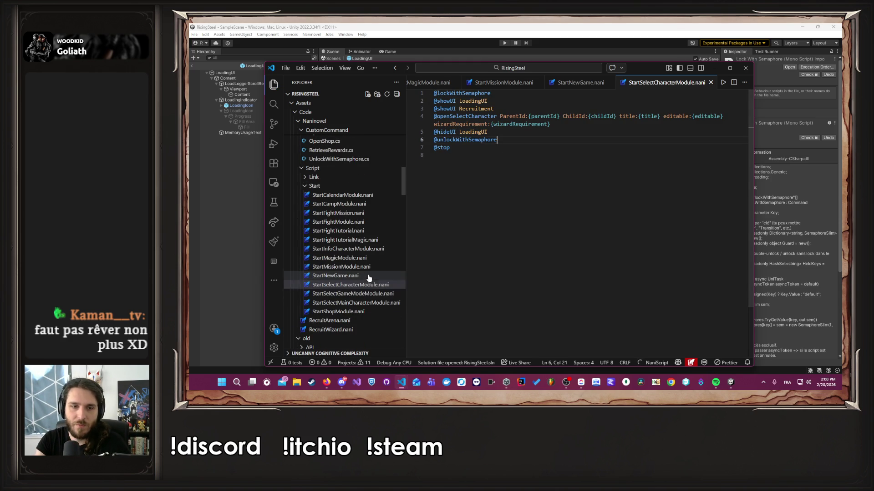
# Switch StartSelectGameModeModule.nani to the semaphore commands, then move on to StartSelectMainCharacterModule.nani.
pyautogui.click(352, 293)
pyautogui.moveTo(477, 89); pyautogui.dragTo(447, 93)
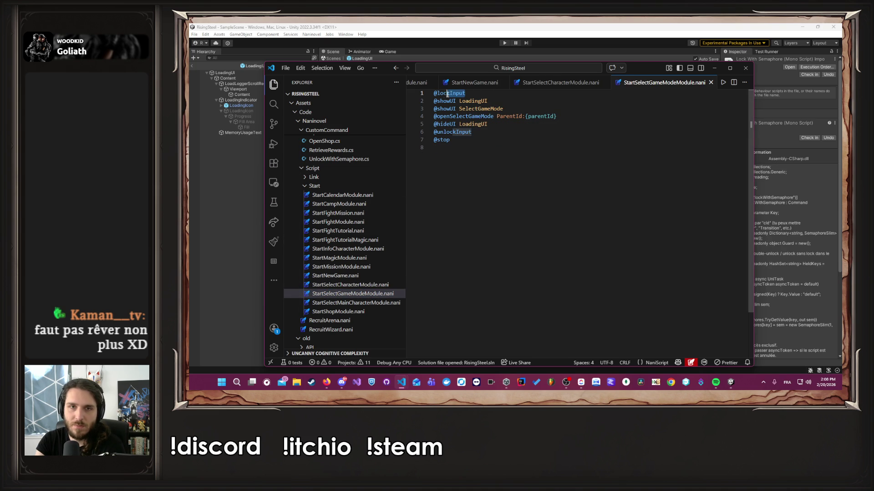
pyautogui.write('WithSemaphore')
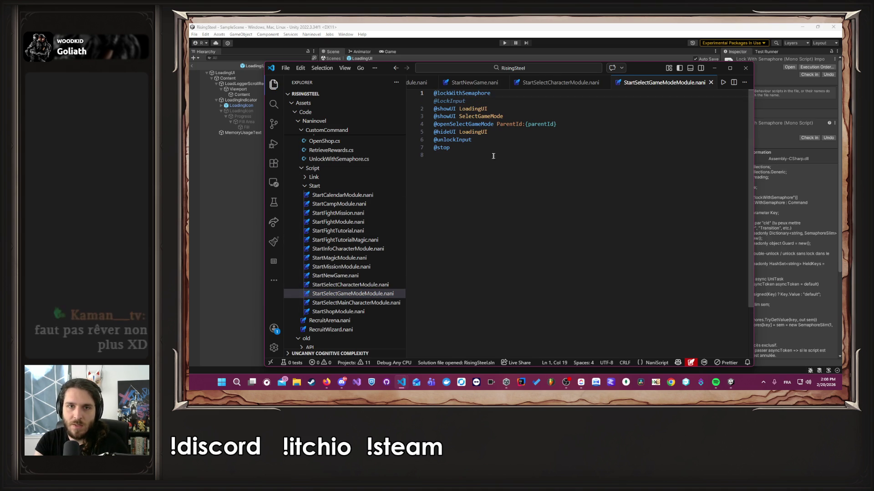
pyautogui.press('Down')
pyautogui.press('Down')
pyautogui.press('Down')
pyautogui.hotkey('ctrl', 'shift', 'Left')
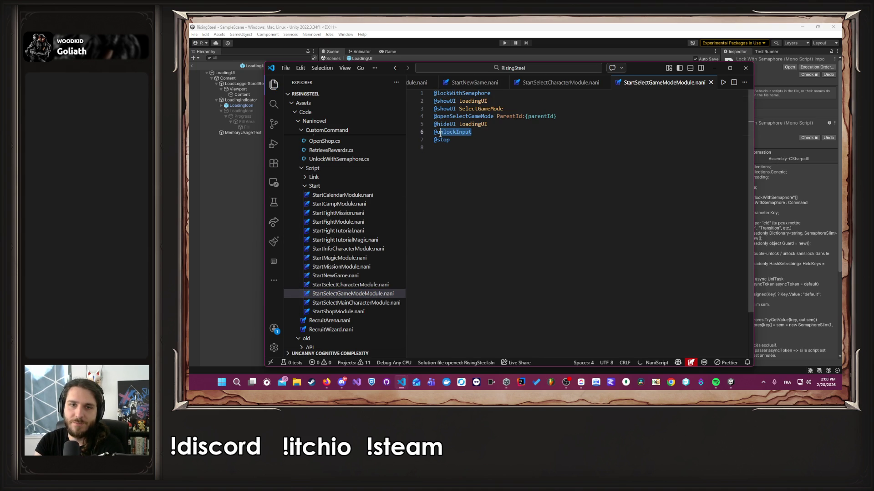
pyautogui.press('BackSpace')
pyautogui.write('unlockWithSemaphore')
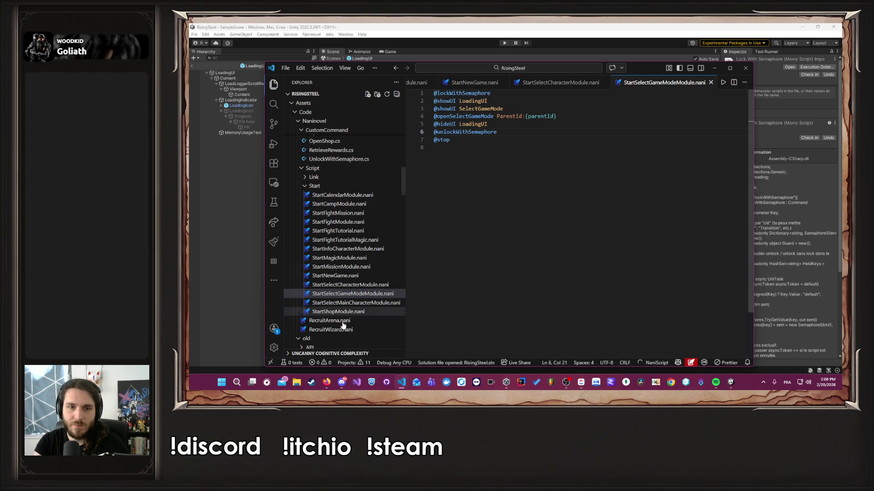
pyautogui.click(359, 303)
# Replace lockInput and unlockInput in StartSelectMainCharacterModule.nani with the semaphore commands.
pyautogui.doubleClick(441, 94)
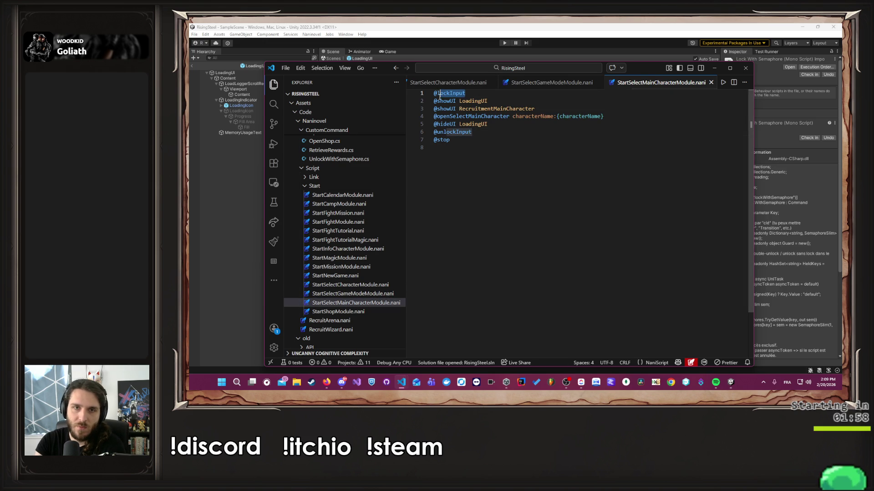
pyautogui.write('lockWithSemaphore')
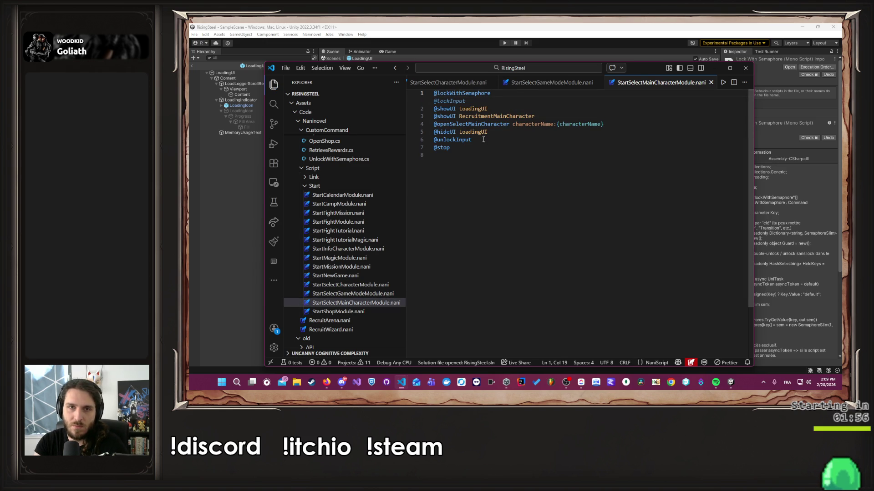
pyautogui.moveTo(481, 134); pyautogui.dragTo(436, 132)
pyautogui.write('unlock')
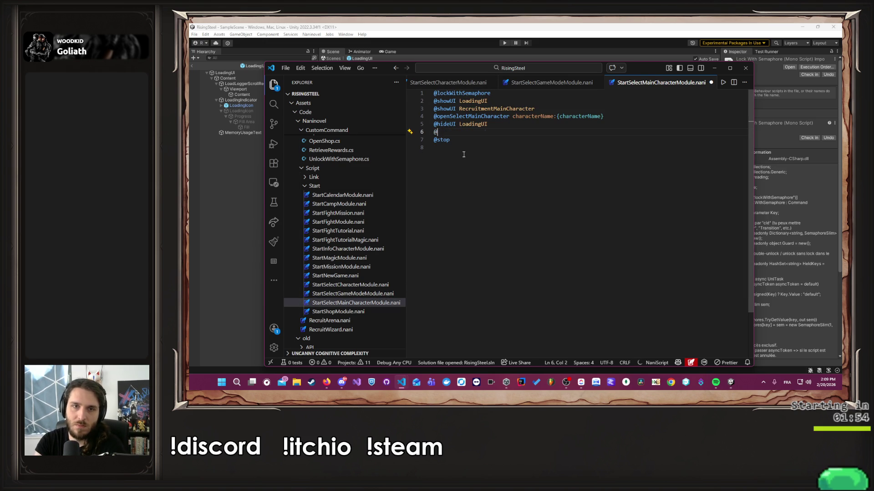
pyautogui.write('WithSemaphore')
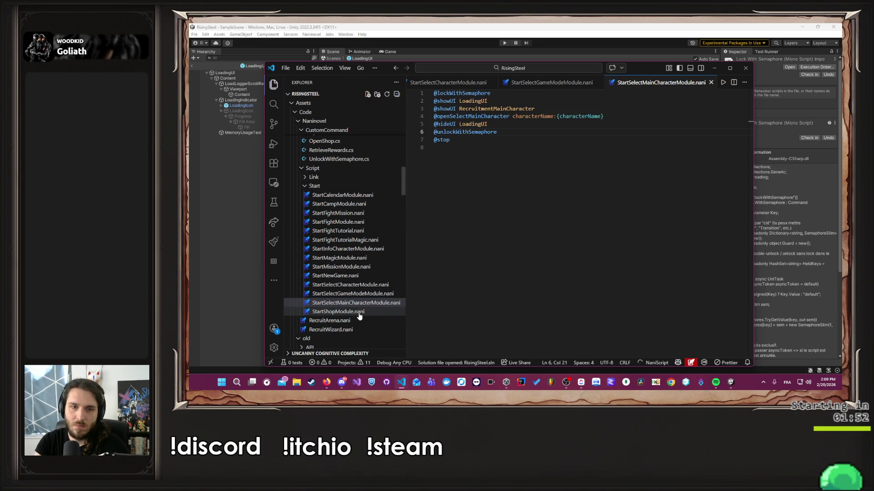
# Wrap StartShopModule.nani with lockWithSemaphore and unlockWithSemaphore, save it, and return to Unity.
pyautogui.click(357, 311)
pyautogui.moveTo(467, 97); pyautogui.dragTo(437, 94)
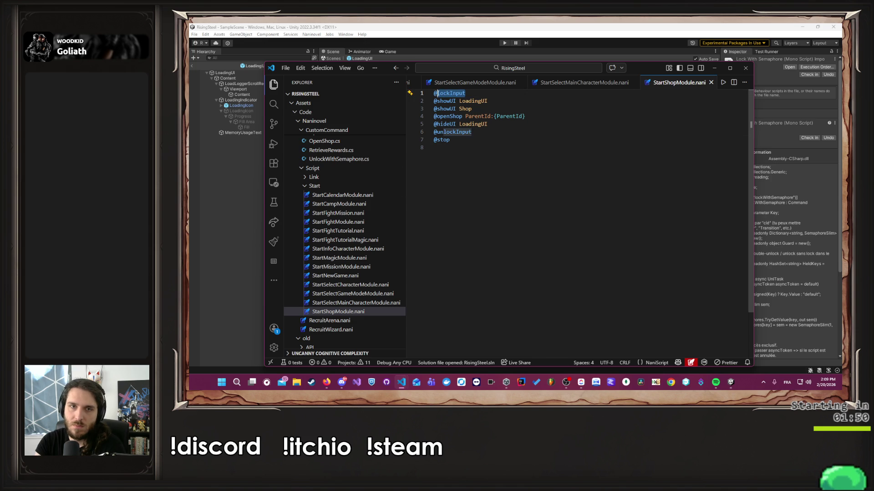
pyautogui.write('lockWithSemaphore')
pyautogui.click(488, 140)
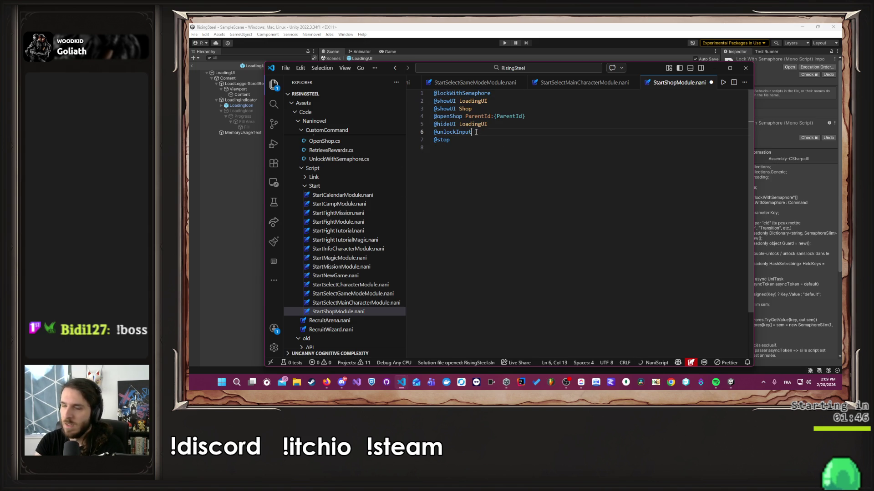
pyautogui.moveTo(476, 132); pyautogui.dragTo(434, 132)
pyautogui.press('Tab')
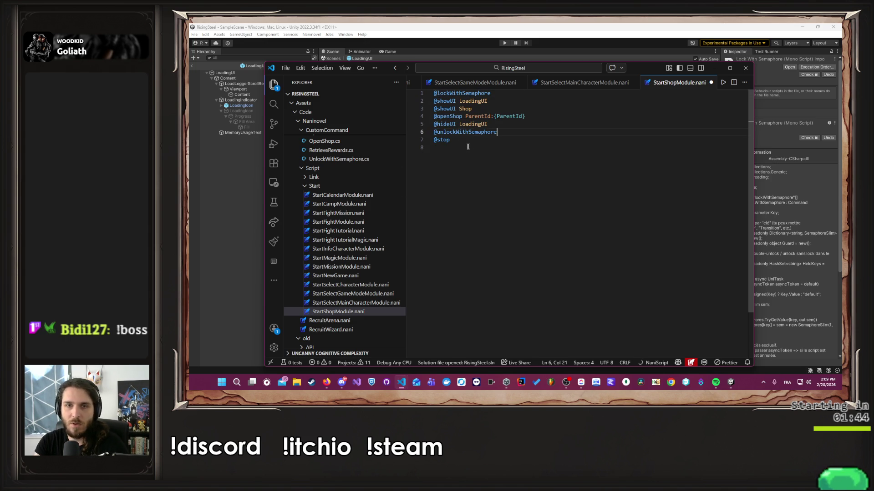
pyautogui.hotkey('ctrl', 's')
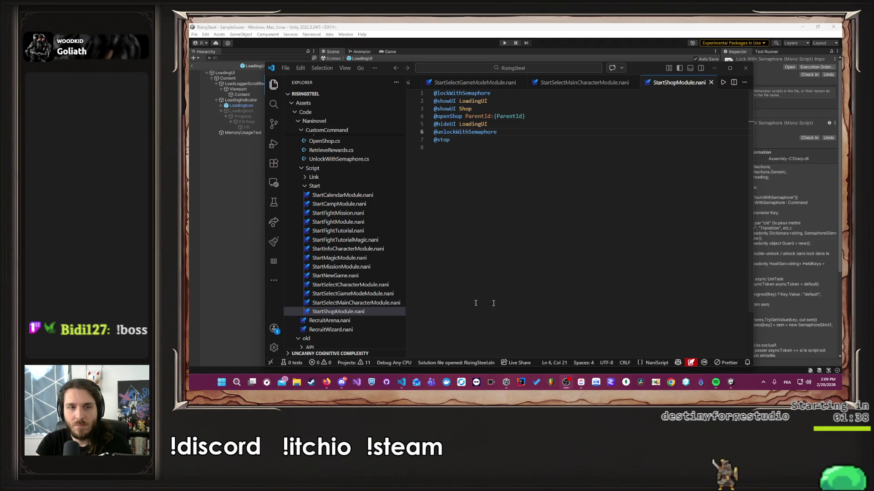
pyautogui.hotkey('alt', 'Tab')
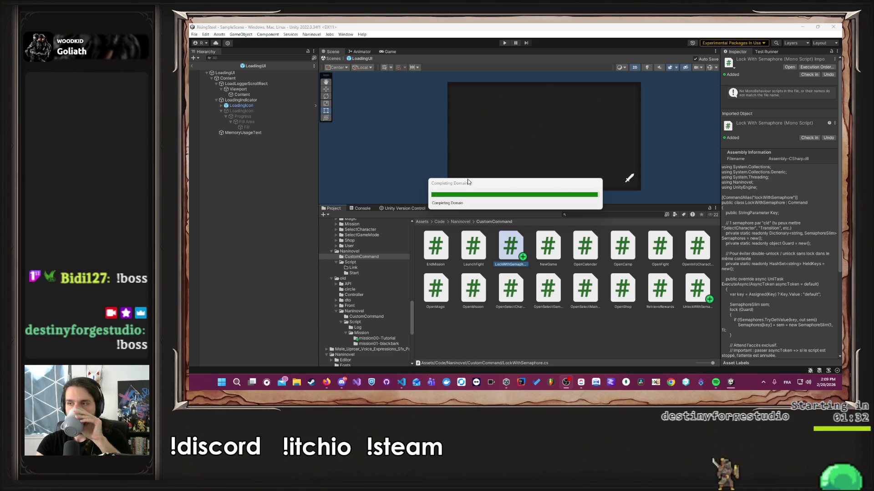
# Enter Play mode in the Game view, start NOUVELLE PARTIE, submit the name and open a camp section.
pyautogui.click(503, 43)
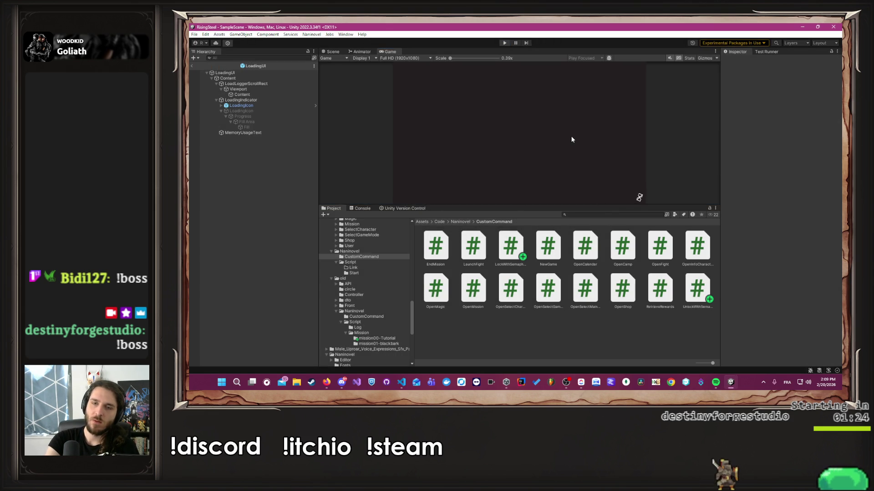
pyautogui.click(504, 43)
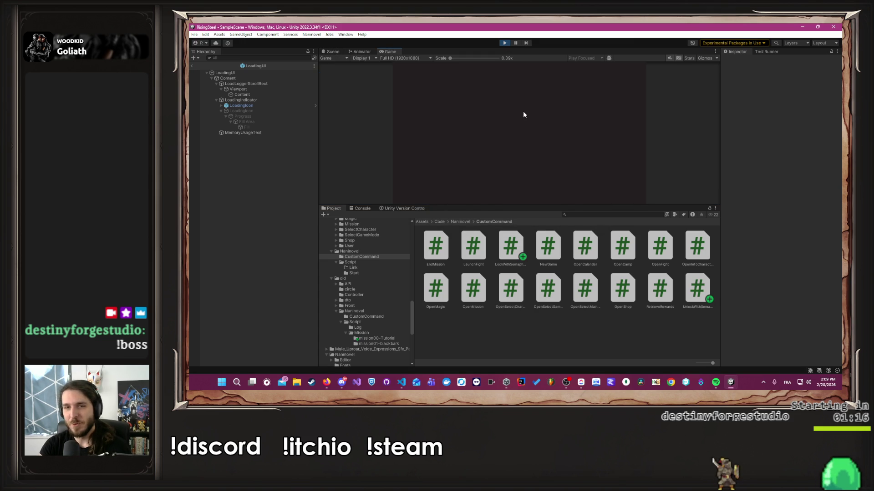
pyautogui.moveTo(596, 203); pyautogui.dragTo(590, 297)
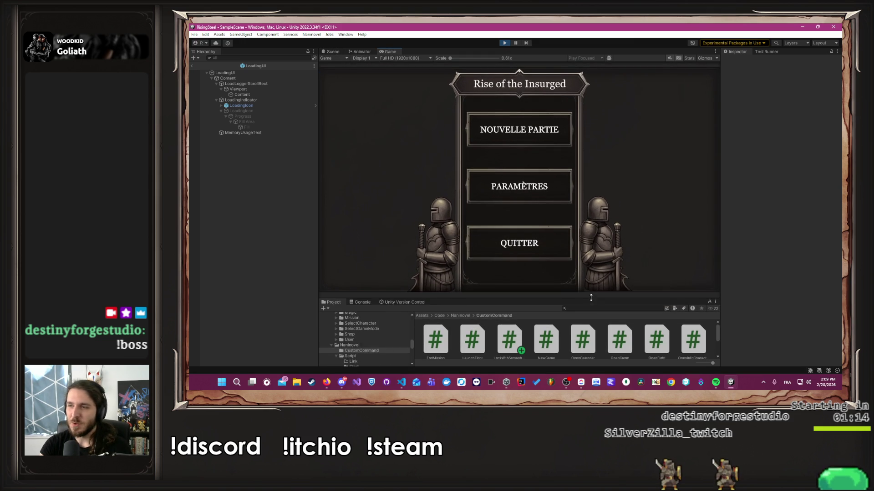
pyautogui.click(561, 120)
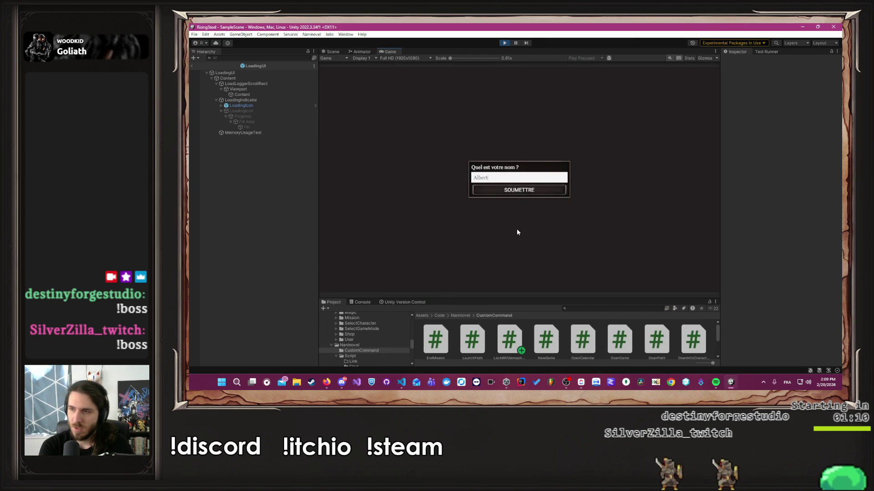
pyautogui.press('Return')
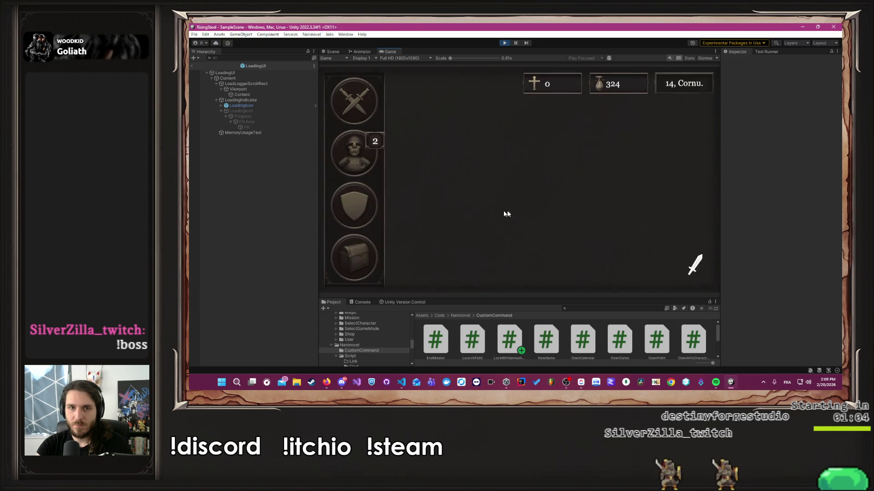
pyautogui.click(355, 213)
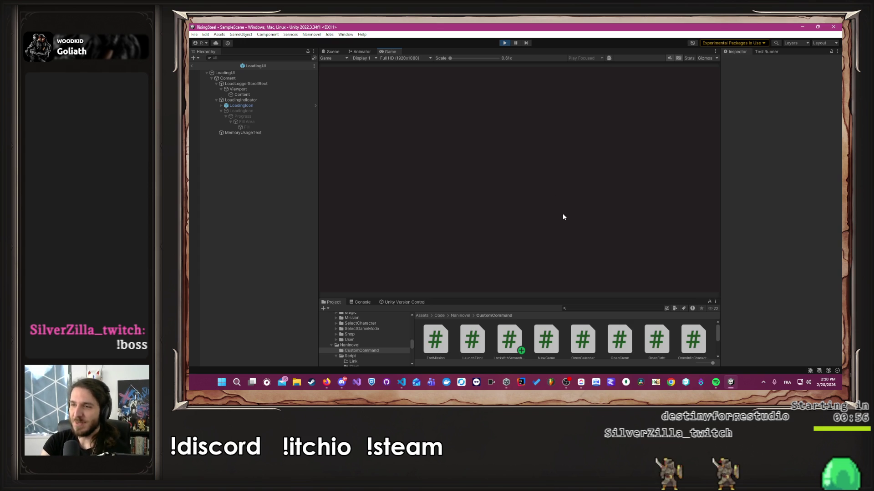
# Replay a new game through name entry, male character and skipped tutorial to the camp's shield section, then stop Play mode.
pyautogui.click(504, 44)
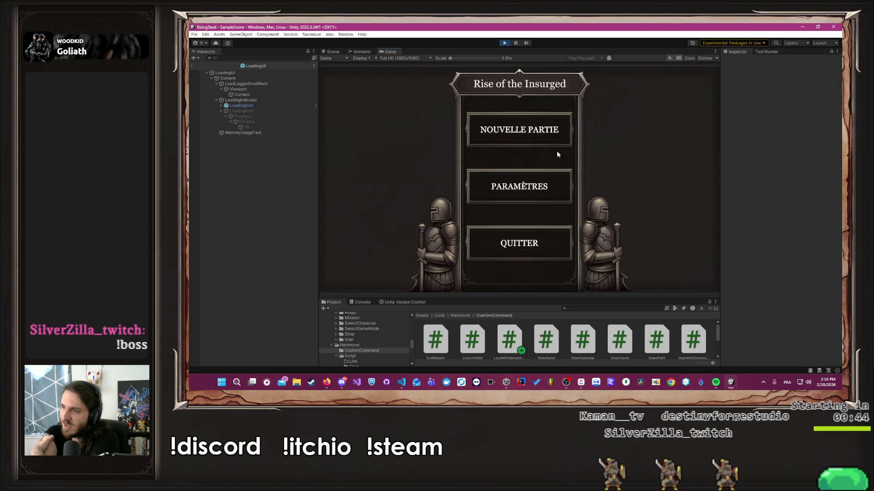
pyautogui.click(563, 141)
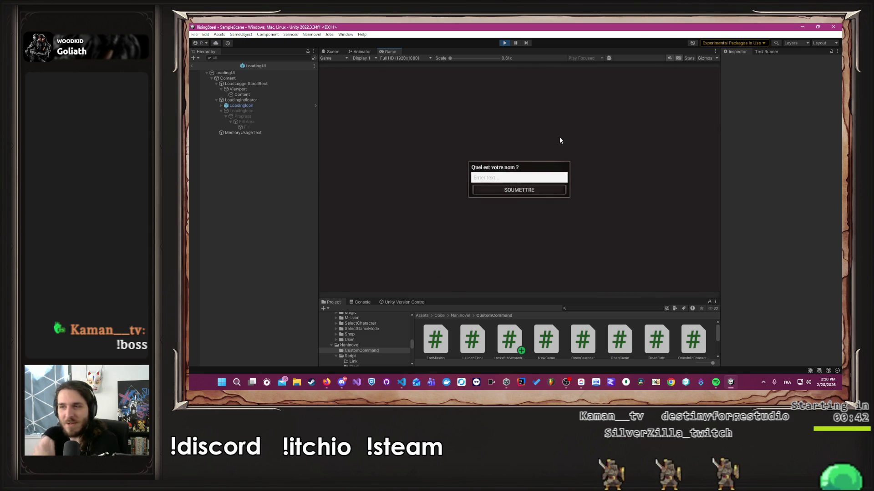
pyautogui.press('Return')
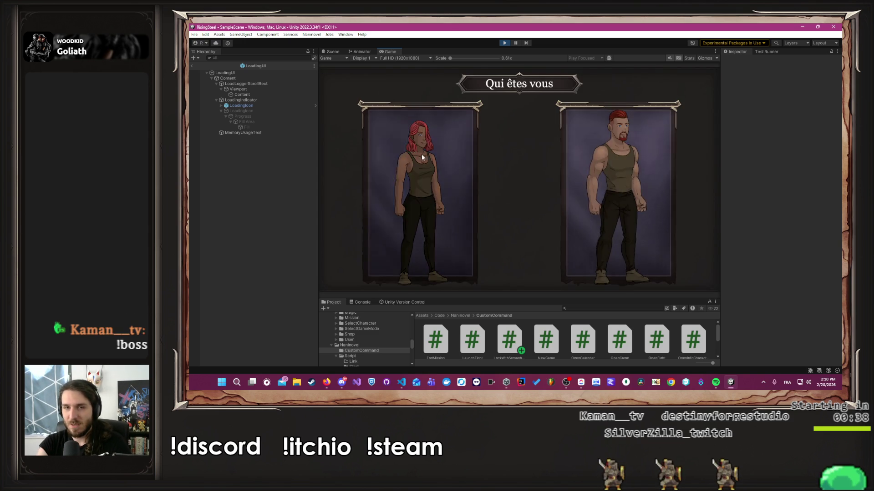
pyautogui.click(650, 175)
pyautogui.click(565, 176)
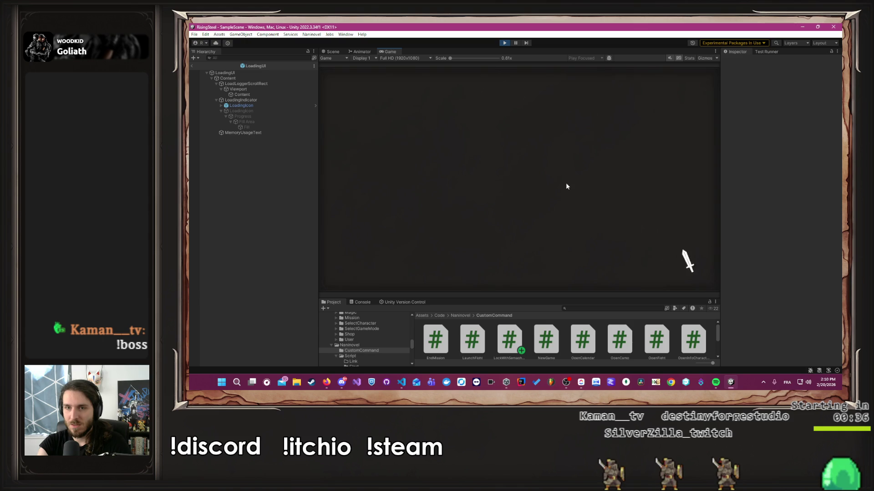
pyautogui.click(369, 198)
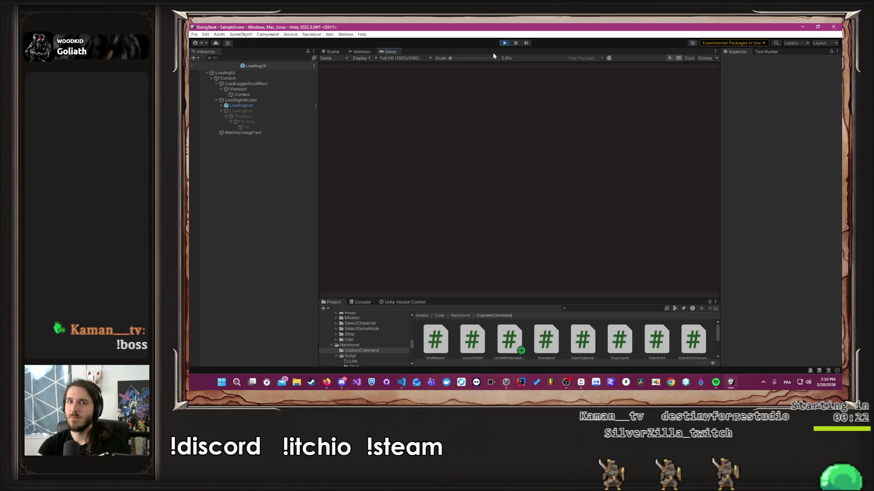
pyautogui.click(502, 43)
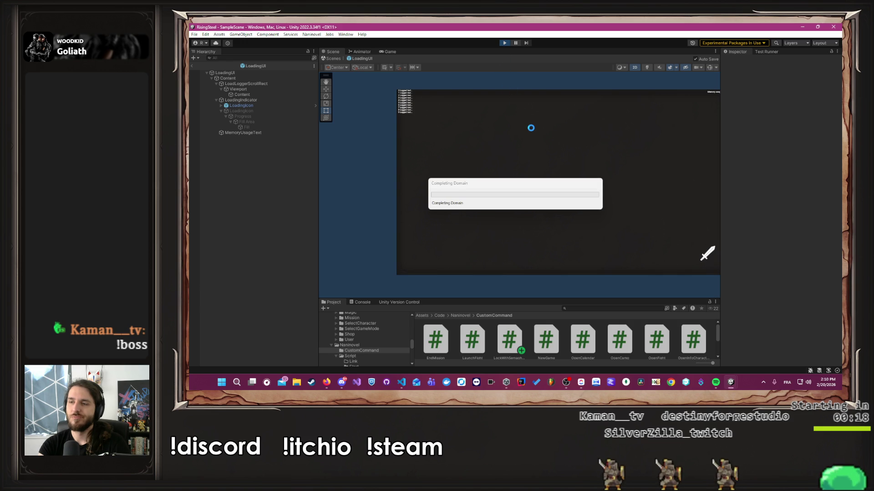
# Return to the running game in Unity and close the music player from the taskbar.
pyautogui.hotkey('alt', 'Tab')
pyautogui.hotkey('alt', 'Tab')
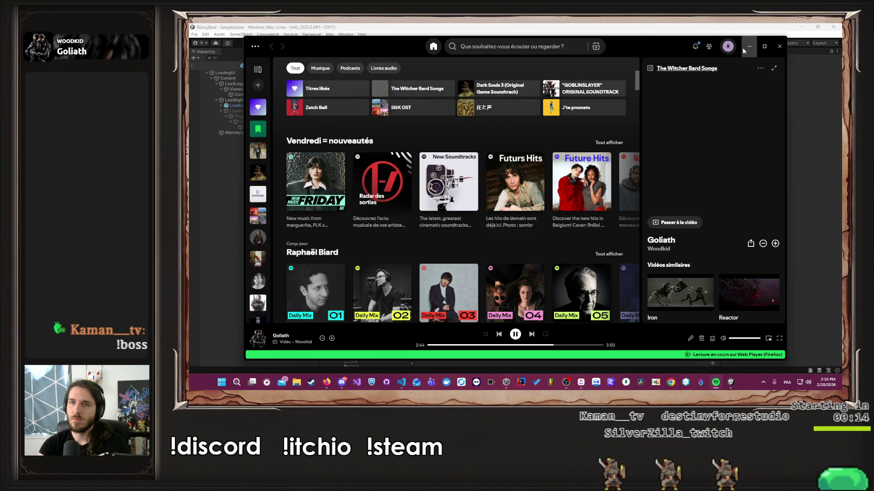
pyautogui.hotkey('alt', 'Tab')
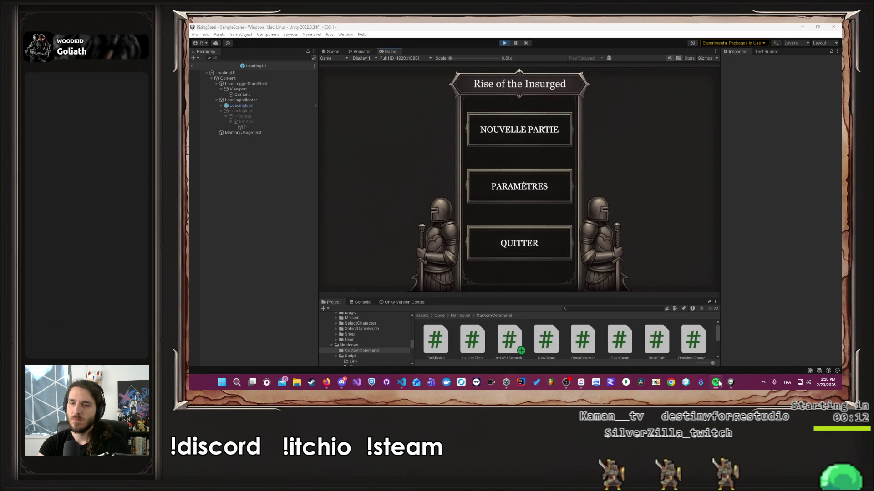
pyautogui.rightClick(715, 382)
pyautogui.click(710, 368)
# Start a new game as Albert, pick the male character and skip the tutorial.
pyautogui.click(506, 130)
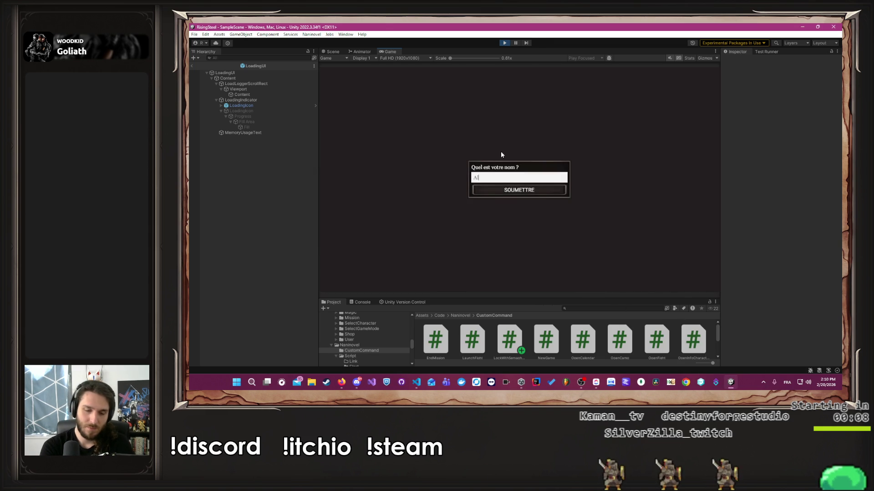
pyautogui.press('Return')
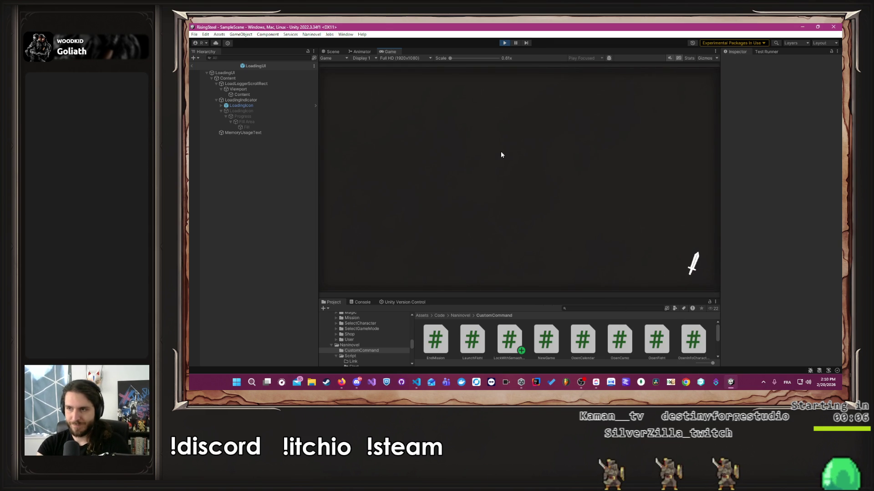
pyautogui.click(596, 179)
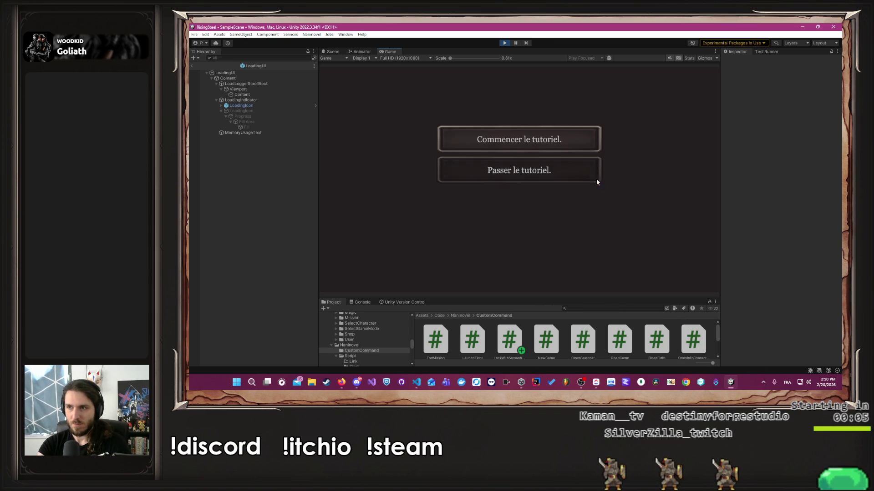
pyautogui.click(525, 176)
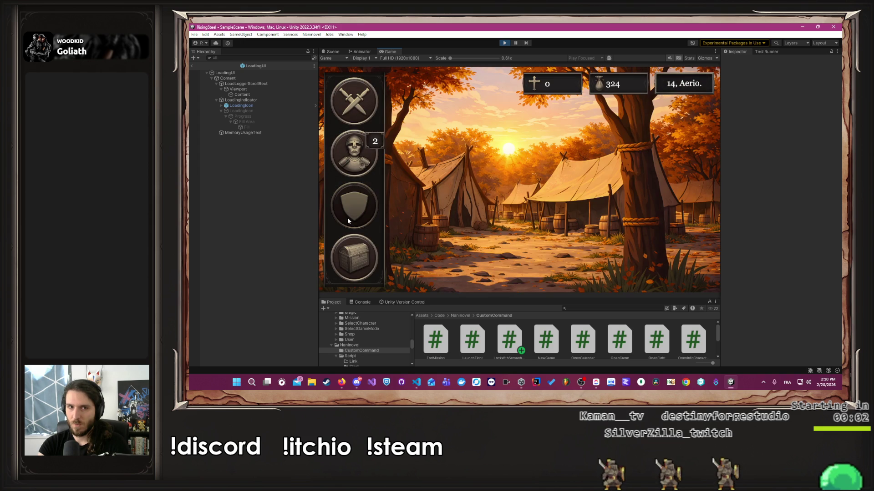
# From the camp, view Albert's stats and the Entraînement training panel, then close them.
pyautogui.click(347, 217)
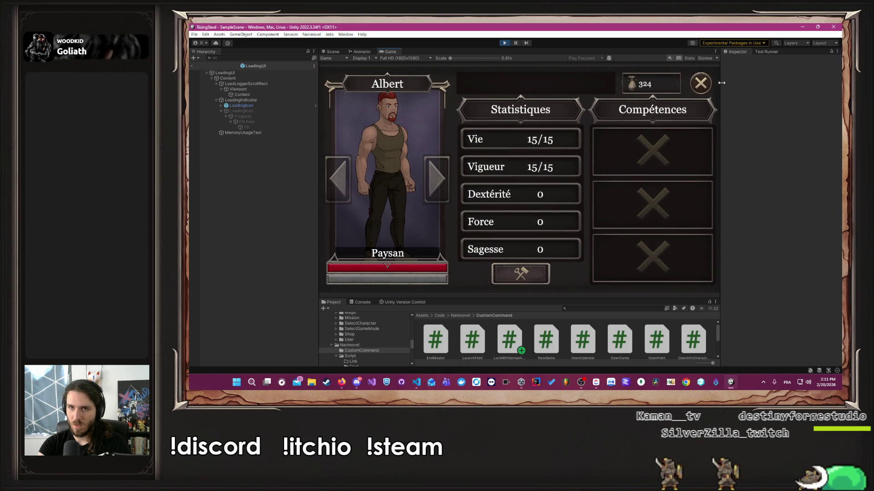
pyautogui.click(702, 86)
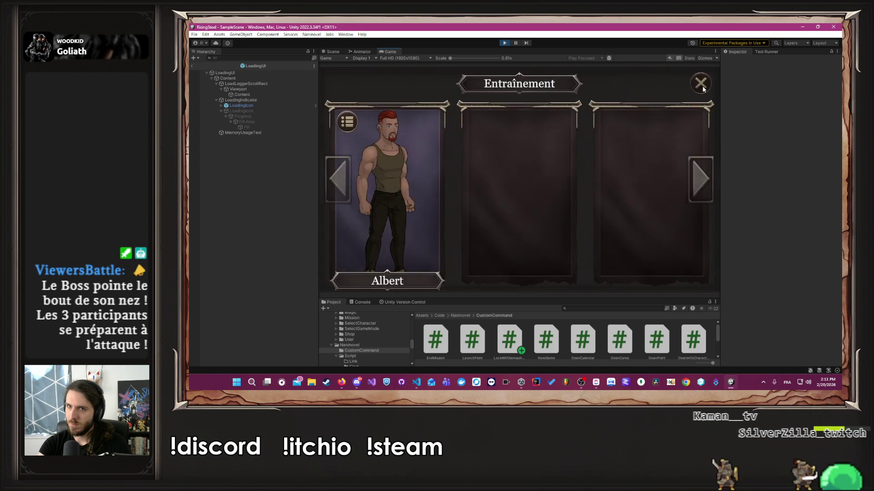
pyautogui.click(354, 206)
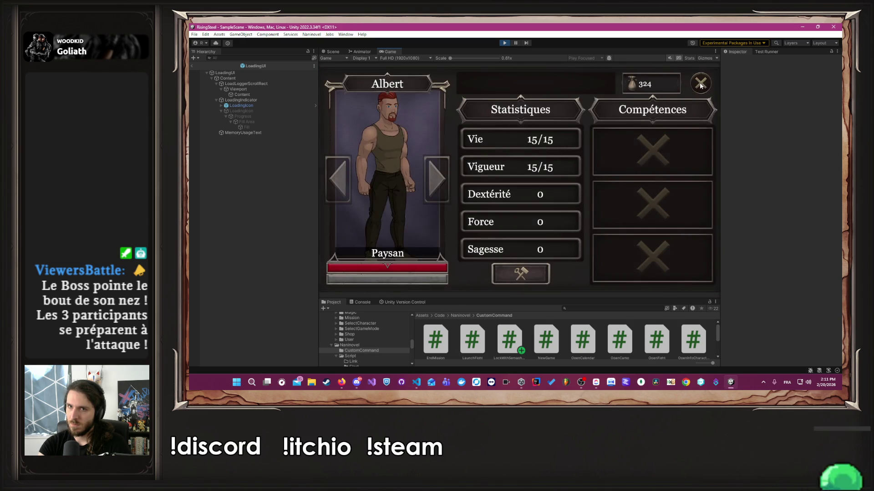
pyautogui.click(699, 82)
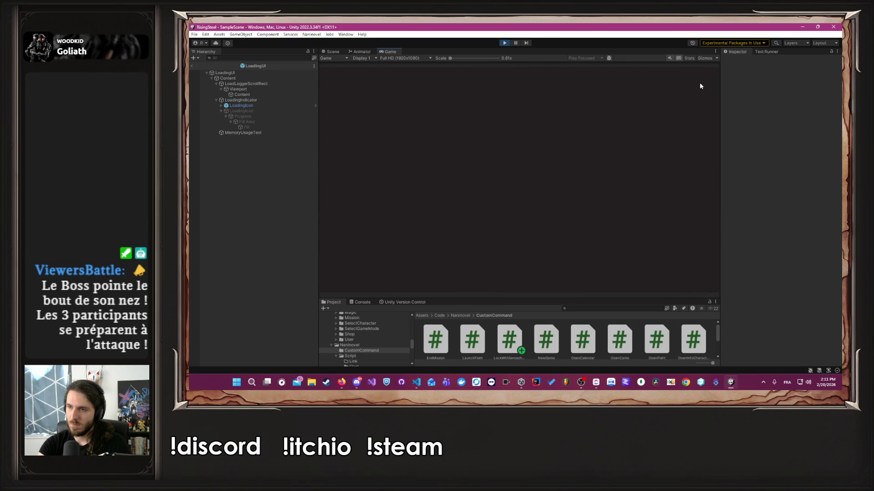
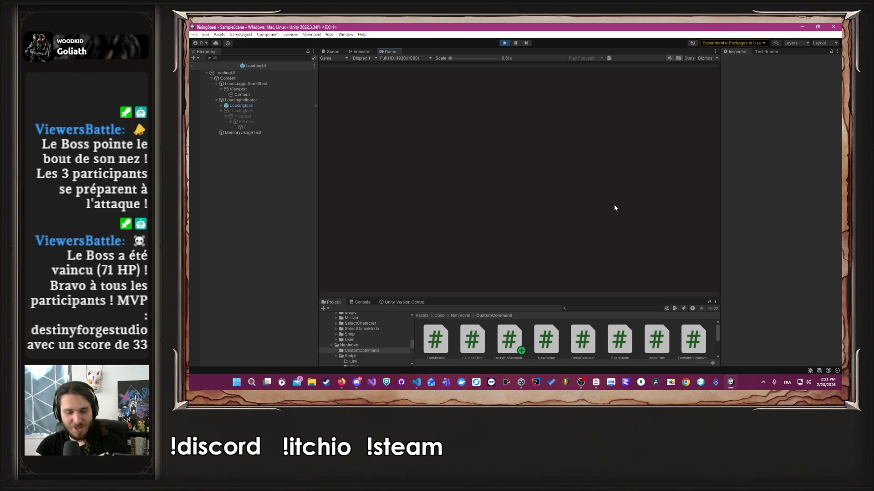
# Switch from Unity to VS Code showing StartShopModule.nani.
pyautogui.hotkey('alt', 'Tab')
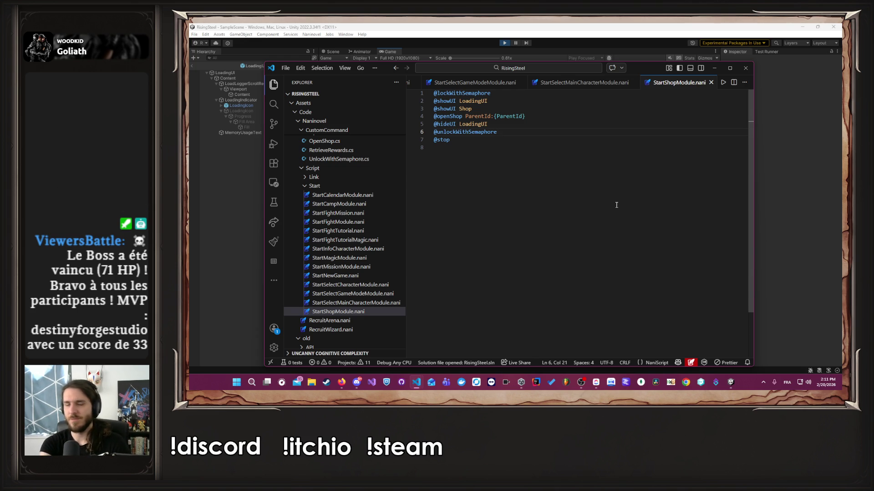
# Review recent edits with undo/redo, ending on the semaphore lock and unlock lines.
pyautogui.hotkey('ctrl', 'z')
pyautogui.hotkey('ctrl', 'z')
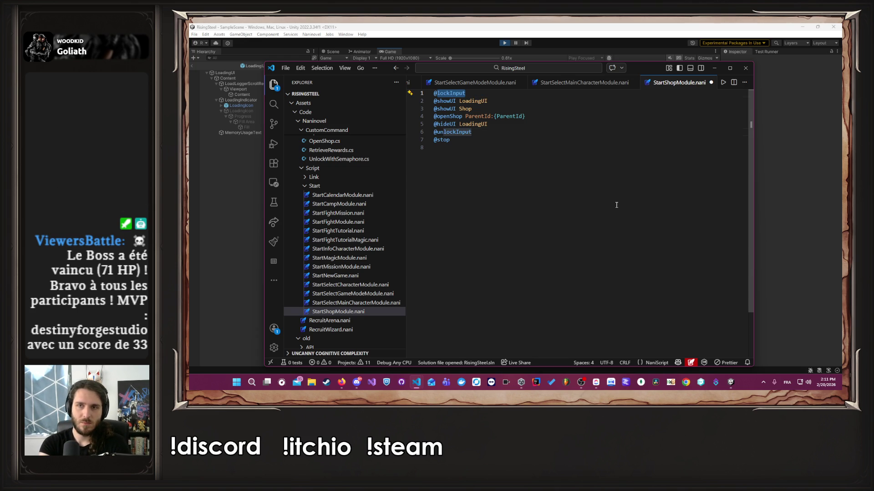
pyautogui.hotkey('ctrl', 'z')
pyautogui.hotkey('ctrl', 'z')
pyautogui.hotkey('ctrl', 'y')
pyautogui.hotkey('ctrl', 'y')
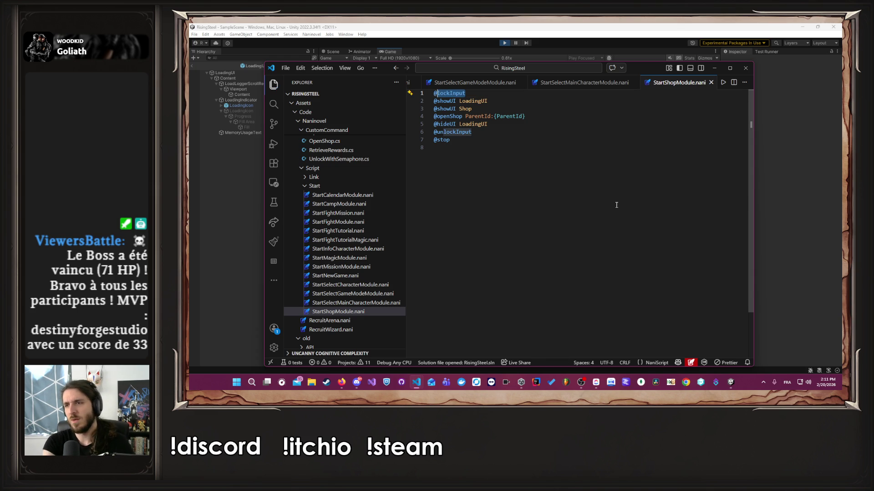
pyautogui.hotkey('ctrl', 'z')
pyautogui.hotkey('ctrl', 'y')
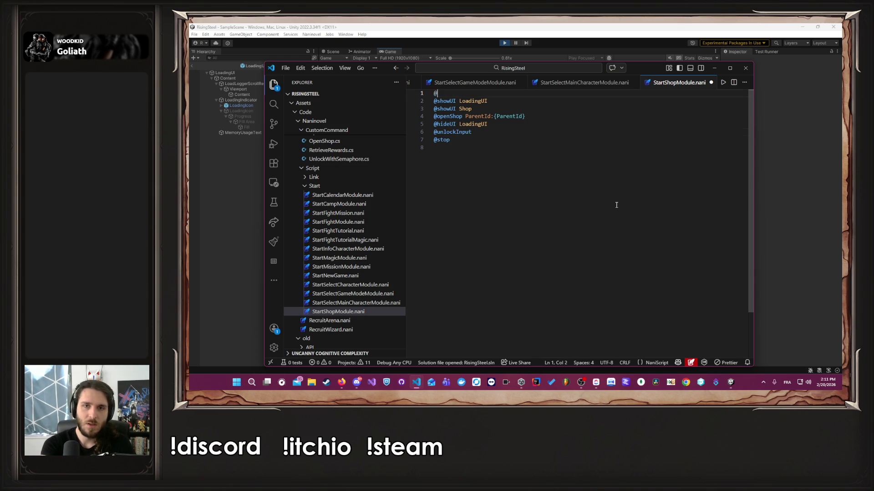
pyautogui.hotkey('ctrl', 'y')
pyautogui.hotkey('ctrl', 'y')
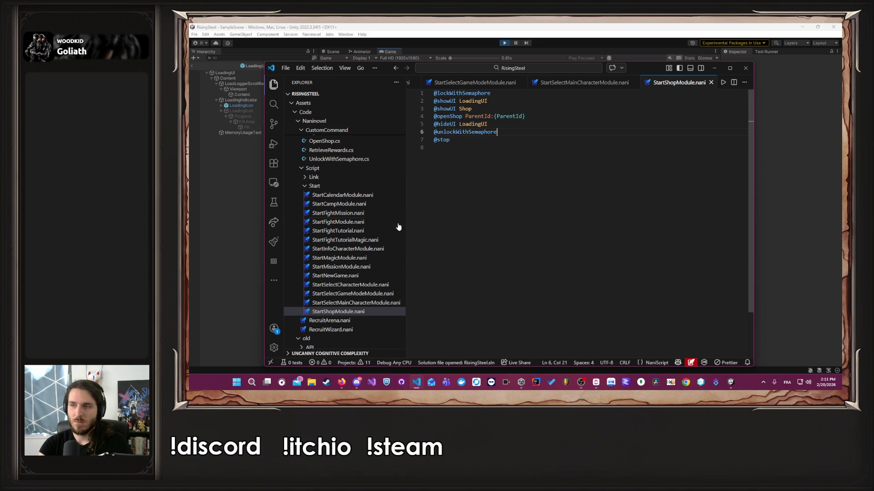
pyautogui.scroll(-5, 398, 227)
pyautogui.scroll(-5, 396, 238)
pyautogui.scroll(-5, 396, 238)
pyautogui.scroll(-5, 396, 234)
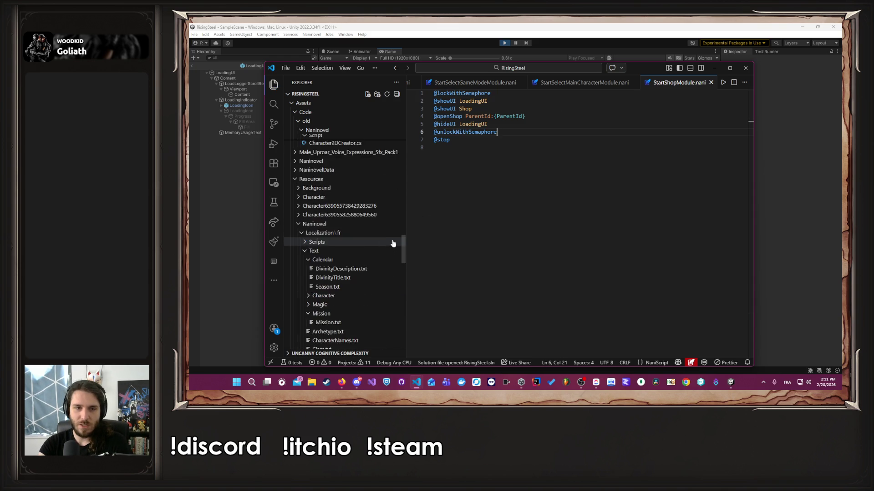
pyautogui.scroll(-3, 392, 244)
pyautogui.scroll(3, 392, 244)
pyautogui.scroll(5, 389, 253)
pyautogui.scroll(5, 361, 291)
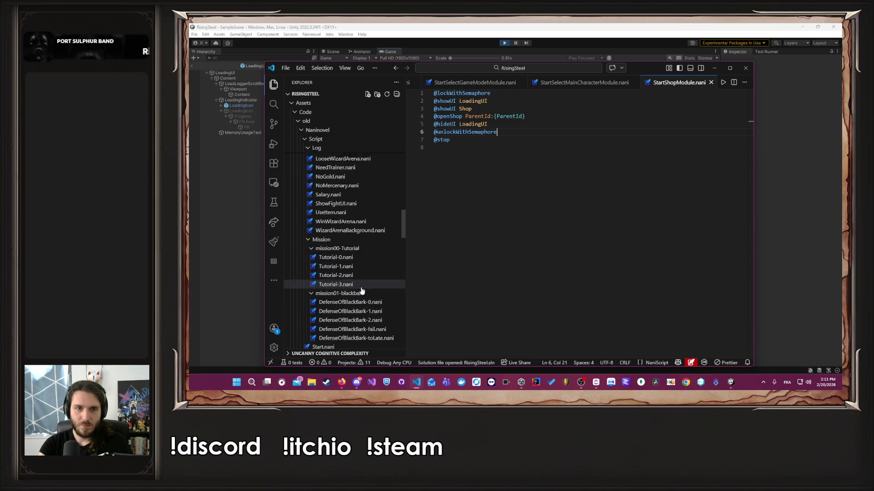
pyautogui.scroll(5, 362, 289)
pyautogui.scroll(5, 363, 289)
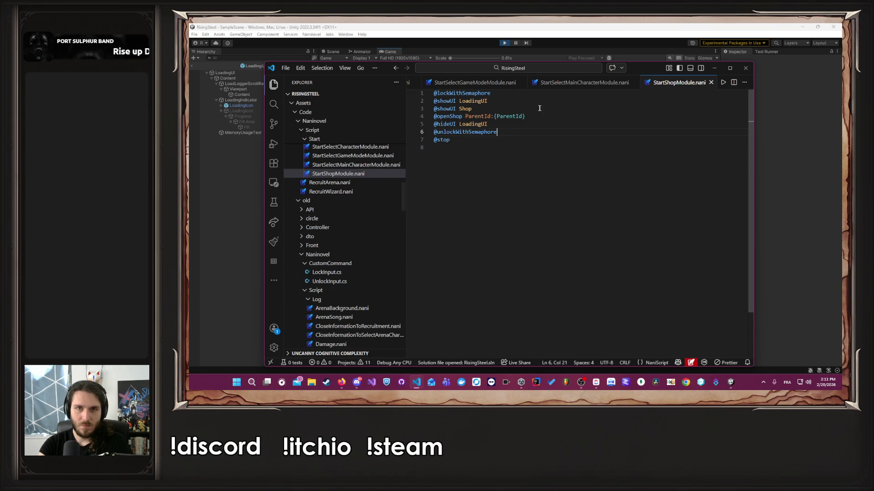
pyautogui.click(529, 94)
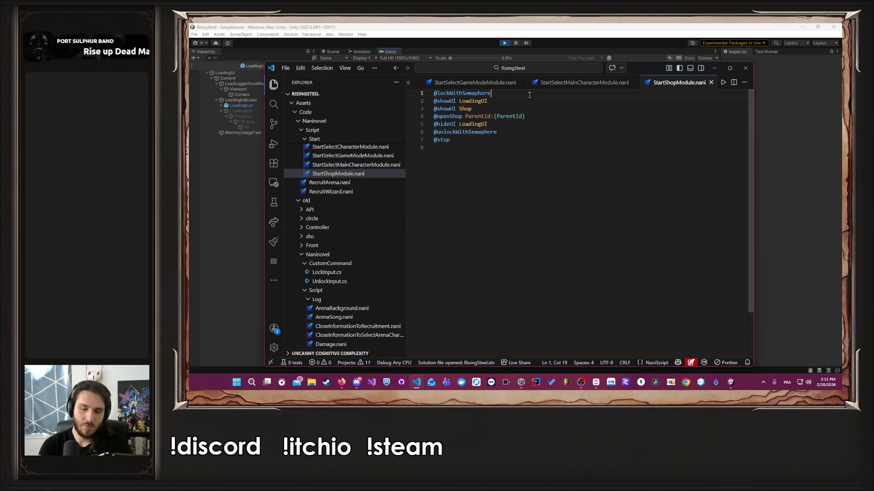
pyautogui.press('Return')
pyautogui.write('@')
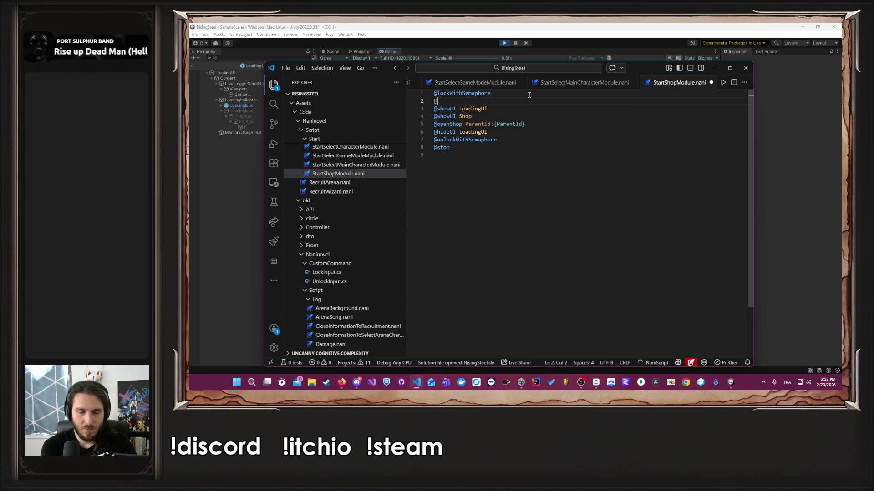
pyautogui.write('Lock')
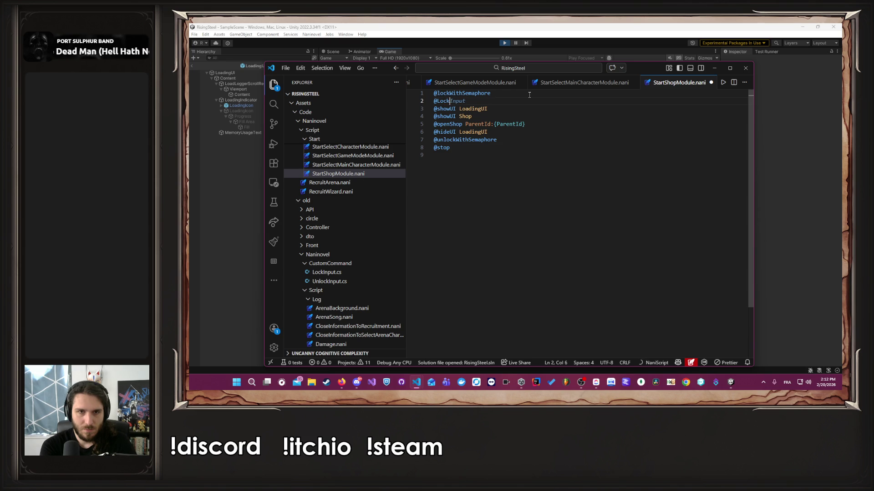
pyautogui.press('Tab')
pyautogui.hotkey('ctrl', 'Left')
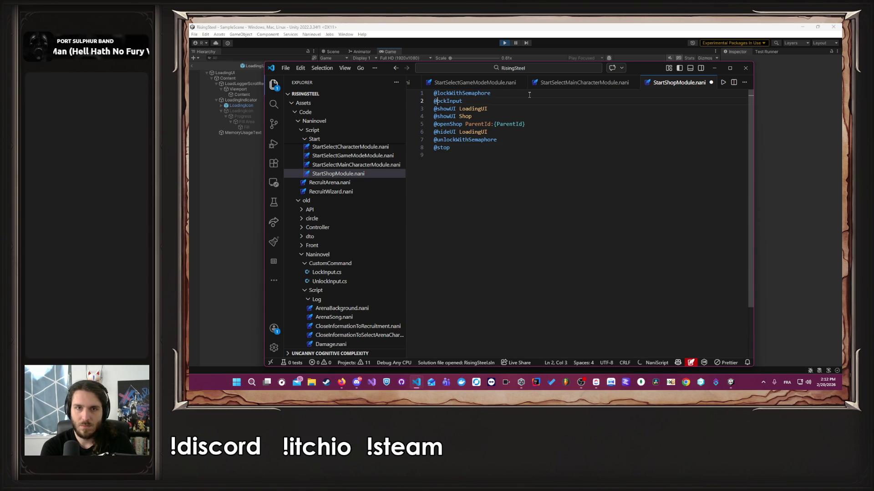
pyautogui.write('l')
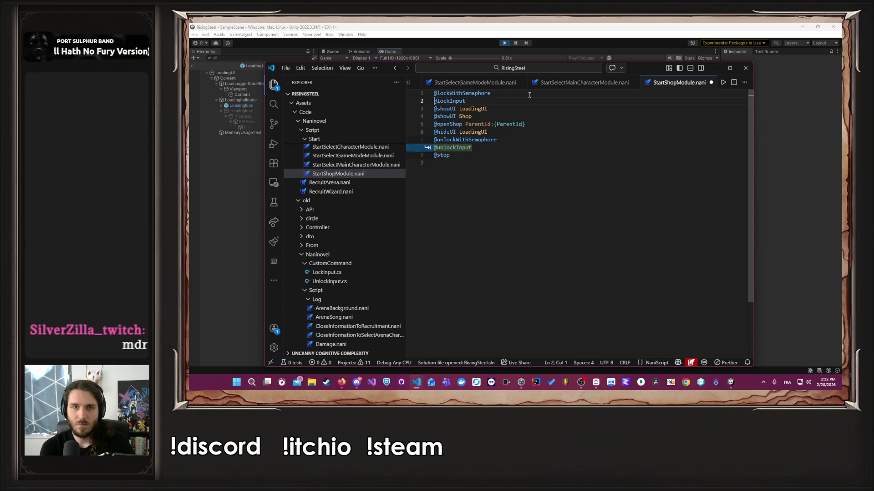
pyautogui.press('Tab')
pyautogui.press('Tab')
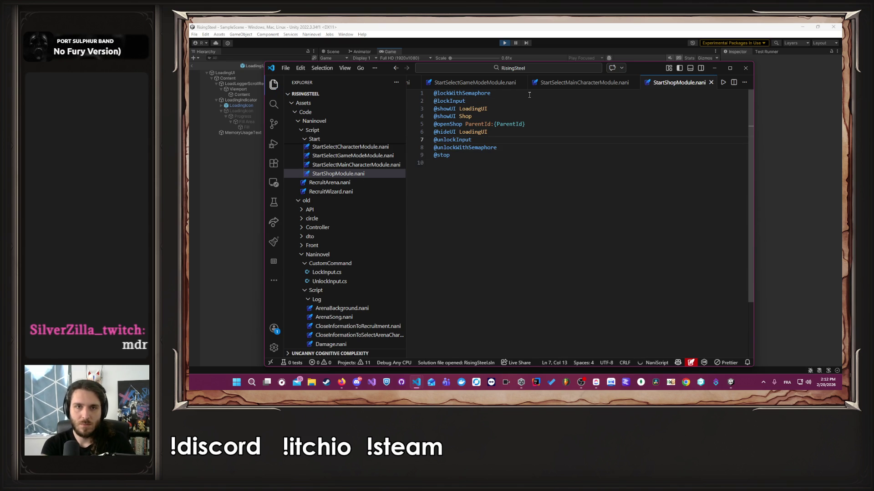
# Maximize VS Code and close the other open script tabs.
pyautogui.click(729, 68)
pyautogui.scroll(3, 373, 45)
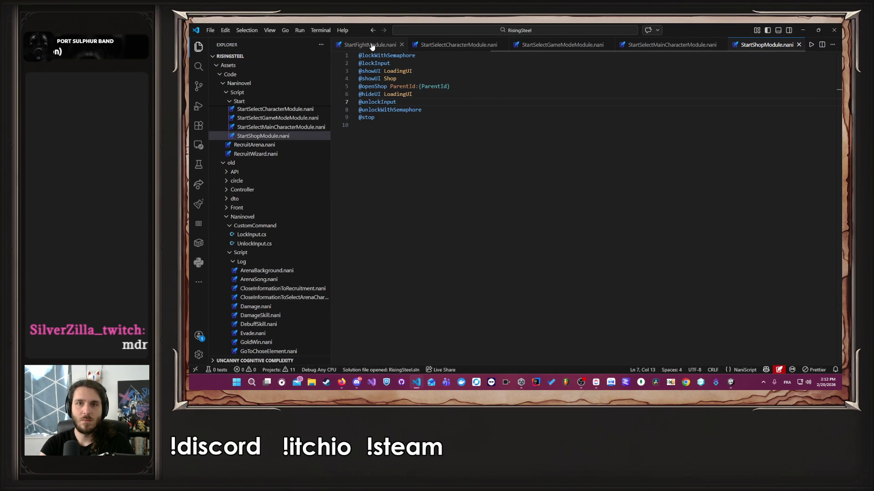
pyautogui.middleClick(372, 45)
pyautogui.middleClick(372, 45)
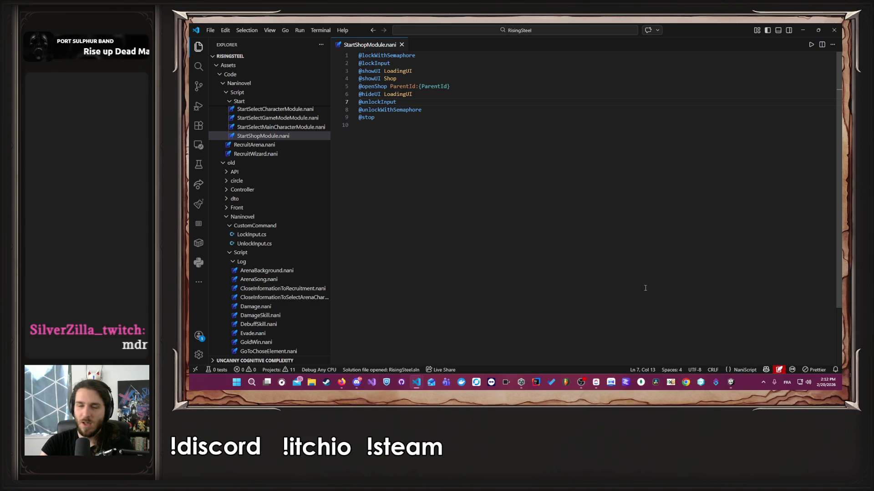
pyautogui.scroll(5, 269, 248)
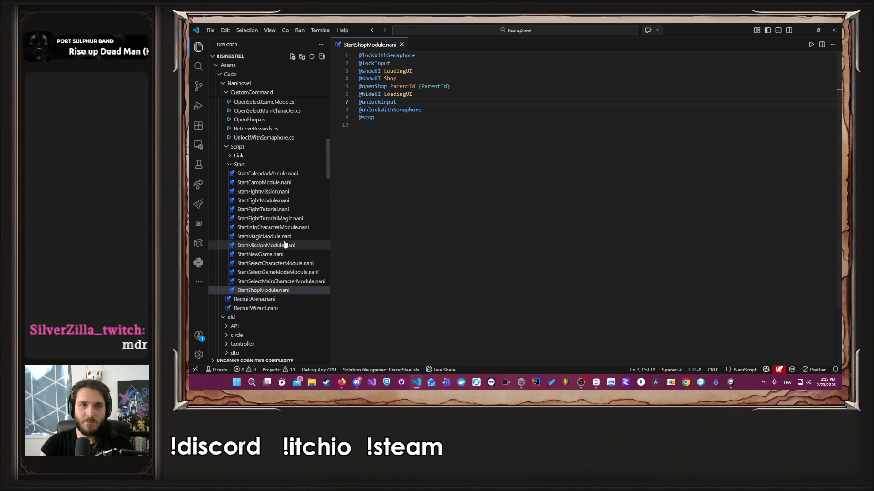
pyautogui.click(274, 283)
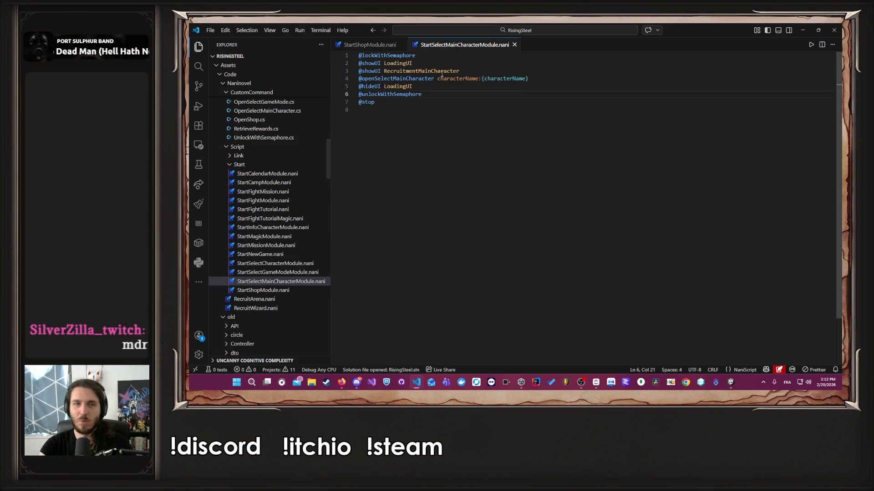
pyautogui.moveTo(274, 284); pyautogui.dragTo(791, 175)
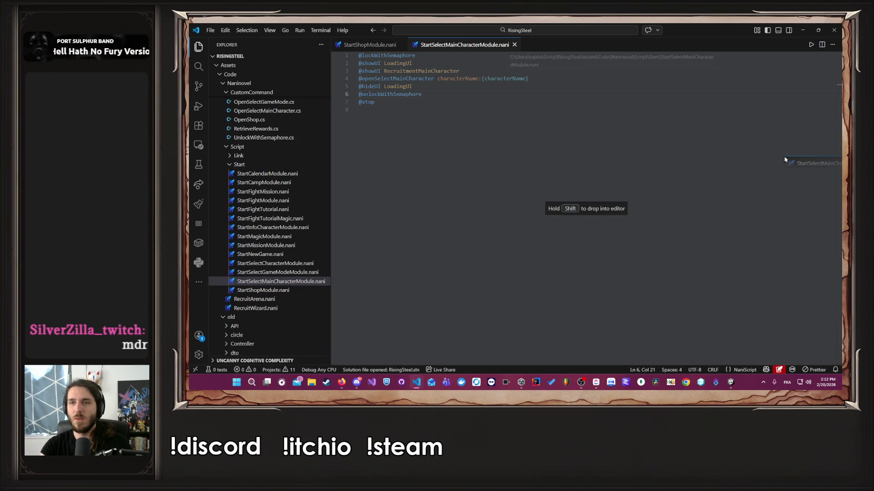
pyautogui.moveTo(506, 49); pyautogui.dragTo(792, 160)
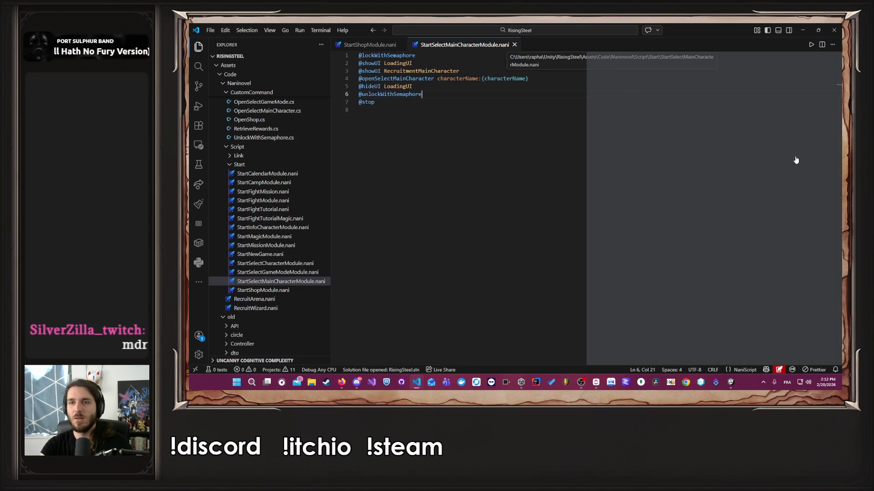
pyautogui.moveTo(418, 57); pyautogui.dragTo(355, 63)
pyautogui.hotkey('ctrl', 'c')
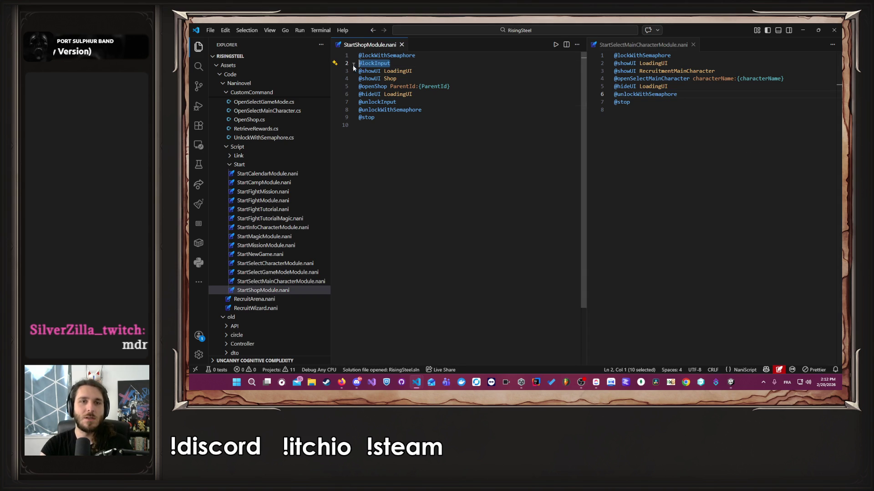
pyautogui.click(715, 58)
pyautogui.press('Return')
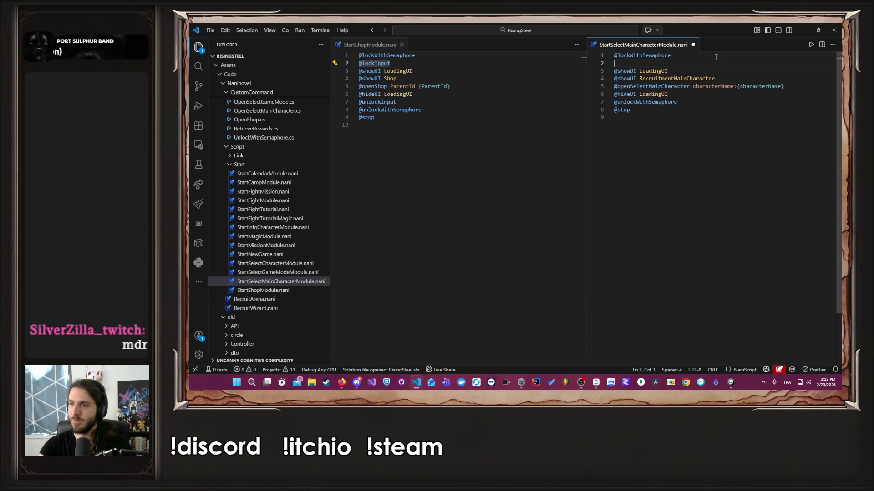
pyautogui.hotkey('ctrl', 'v')
pyautogui.press('Return')
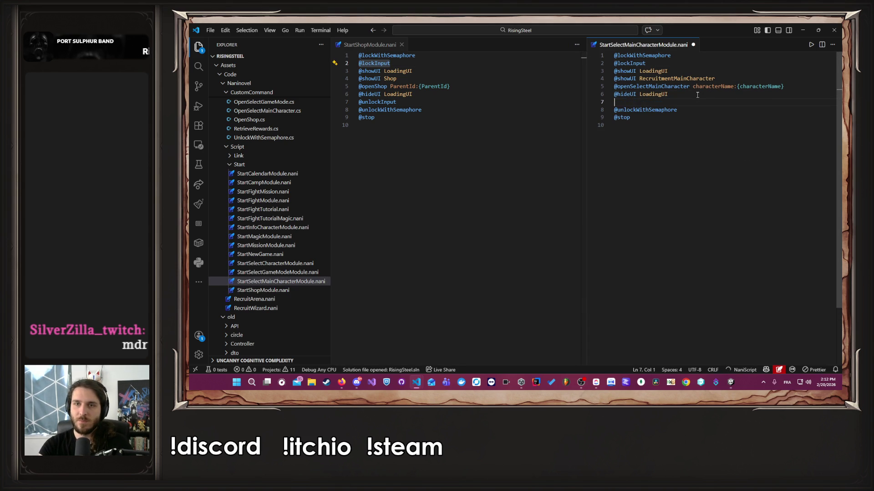
pyautogui.write('@unlockInput')
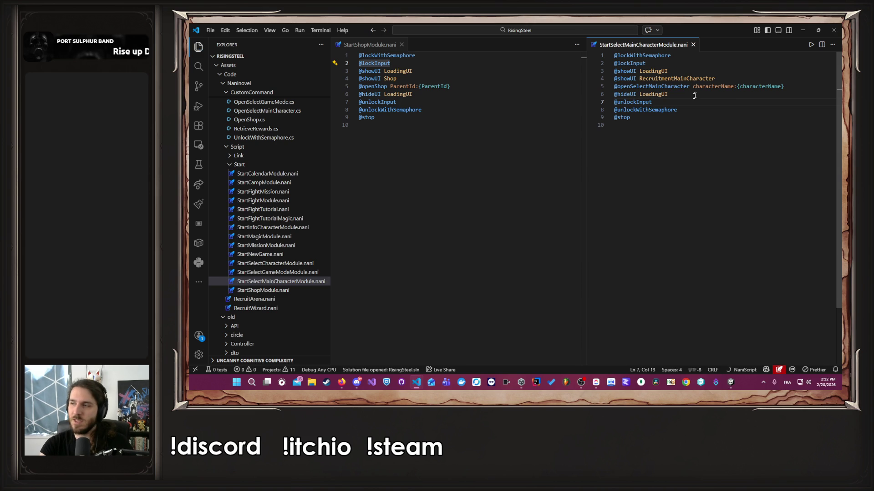
pyautogui.click(258, 275)
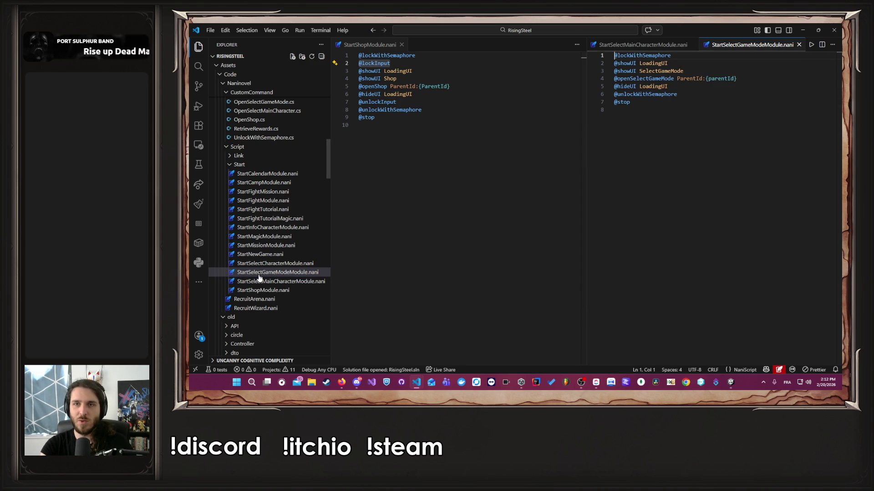
pyautogui.click(695, 58)
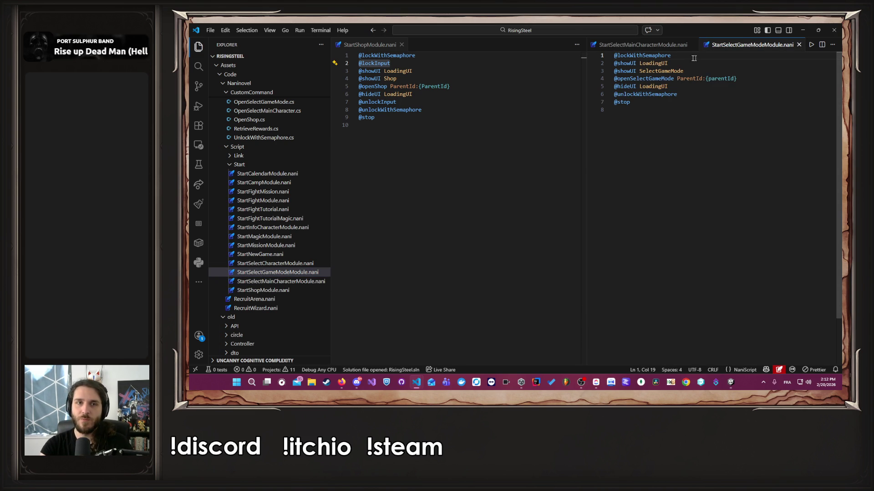
pyautogui.moveTo(391, 64); pyautogui.dragTo(359, 60)
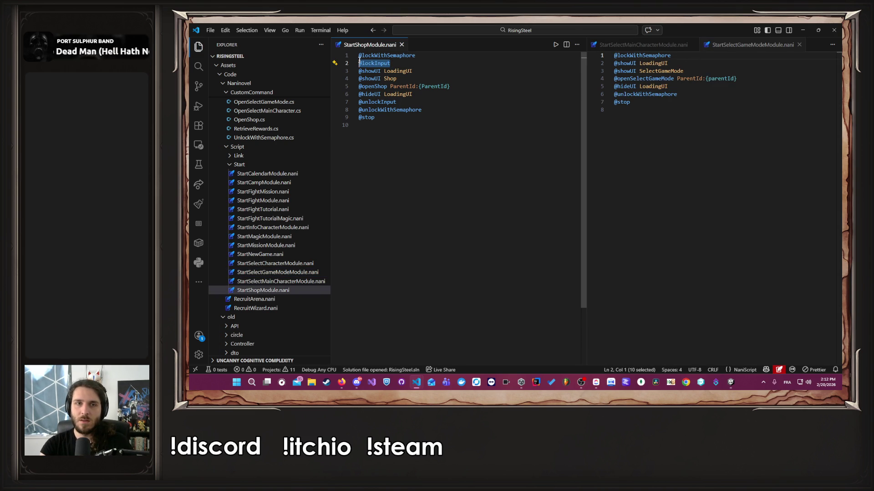
pyautogui.hotkey('ctrl', 'c')
pyautogui.click(686, 57)
pyautogui.press('Return')
pyautogui.hotkey('ctrl', 'v')
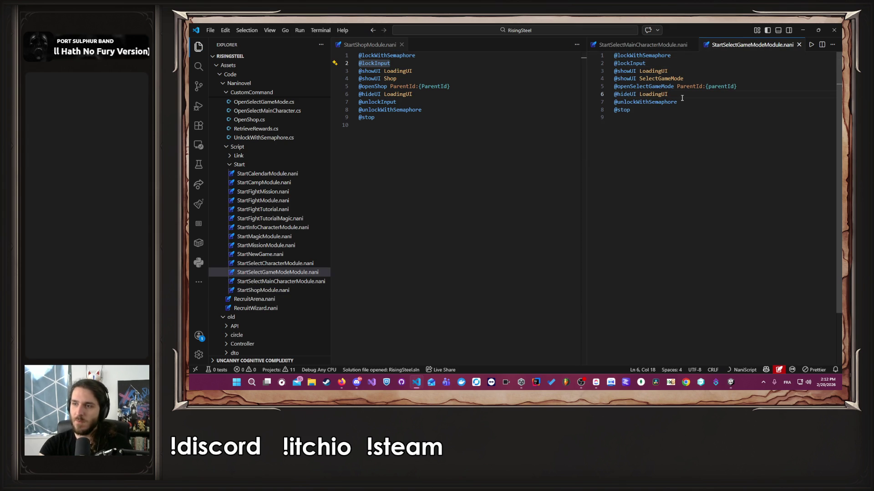
pyautogui.press('Return')
pyautogui.write('@unlockInput')
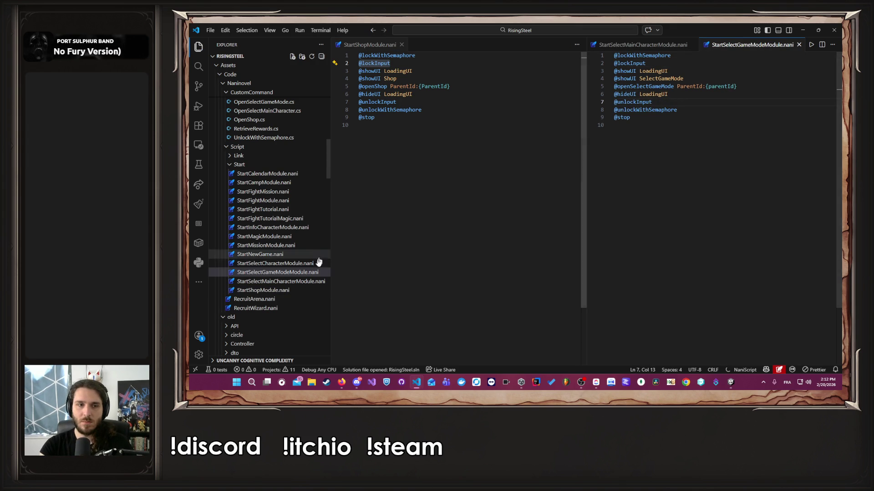
pyautogui.click(283, 266)
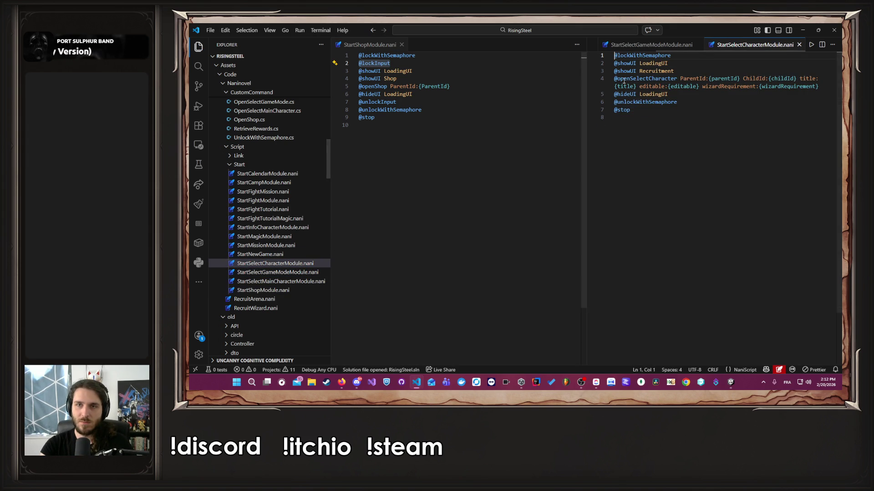
pyautogui.click(682, 57)
pyautogui.press('Return')
pyautogui.write('@lockInput')
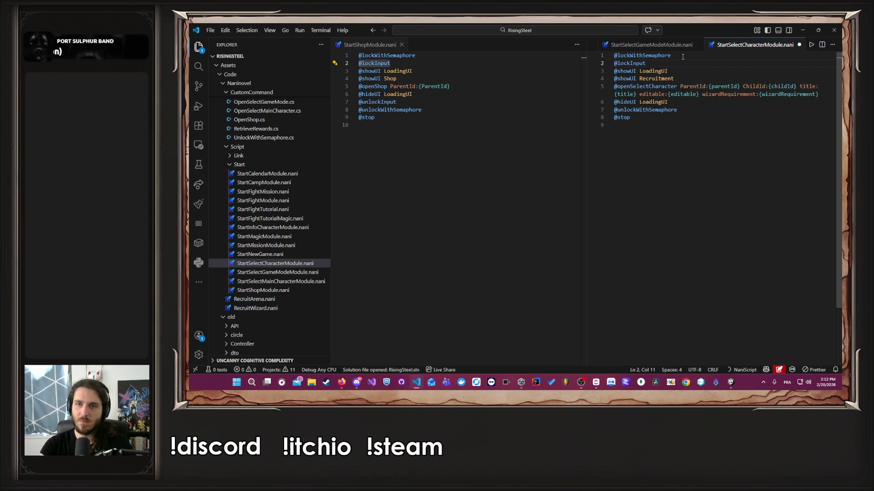
pyautogui.press('Return')
pyautogui.write('@unlockInput')
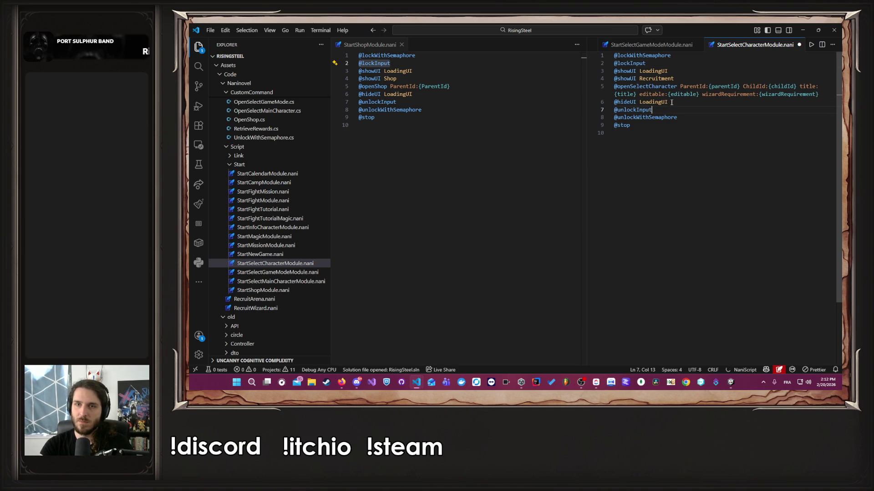
pyautogui.click(266, 245)
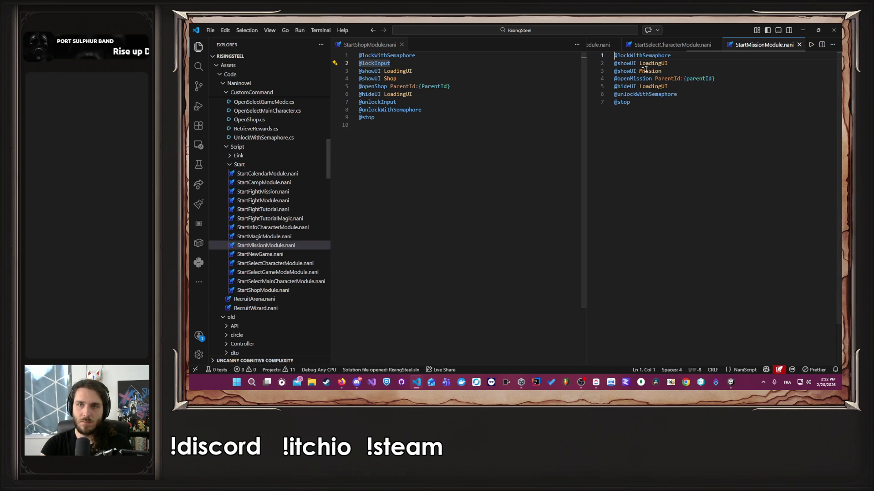
pyautogui.click(696, 55)
pyautogui.press('Return')
pyautogui.write('@lockInput')
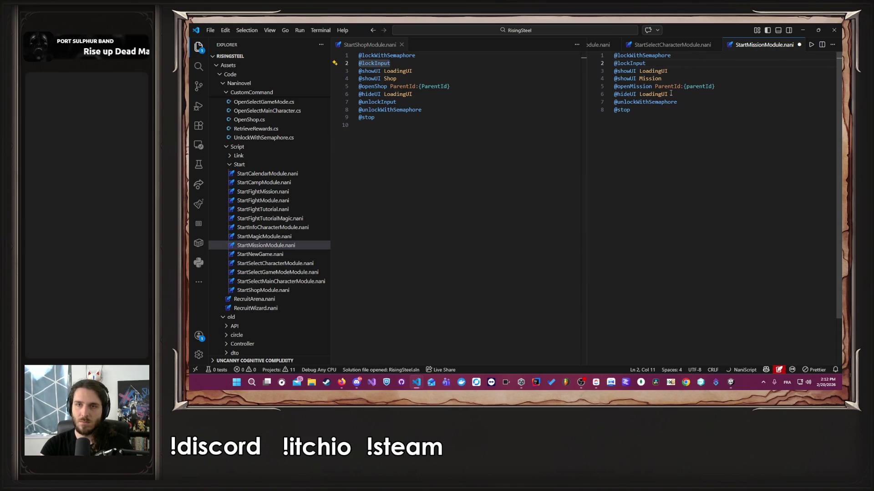
pyautogui.press('Return')
pyautogui.hotkey('ctrl', 's')
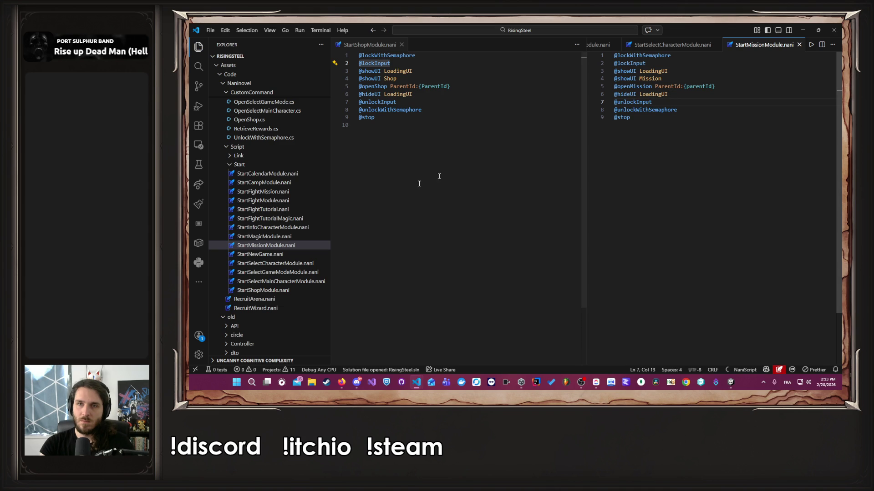
pyautogui.click(276, 236)
pyautogui.click(680, 55)
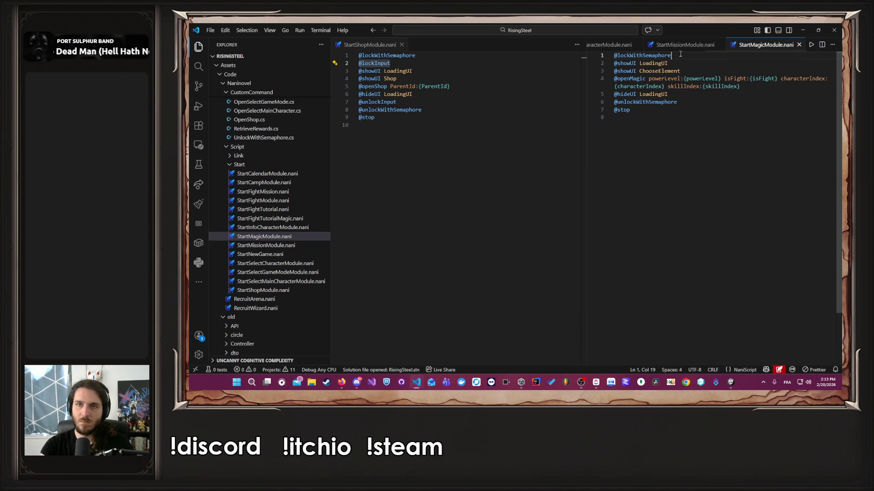
pyautogui.press('Return')
pyautogui.write('@lockInput')
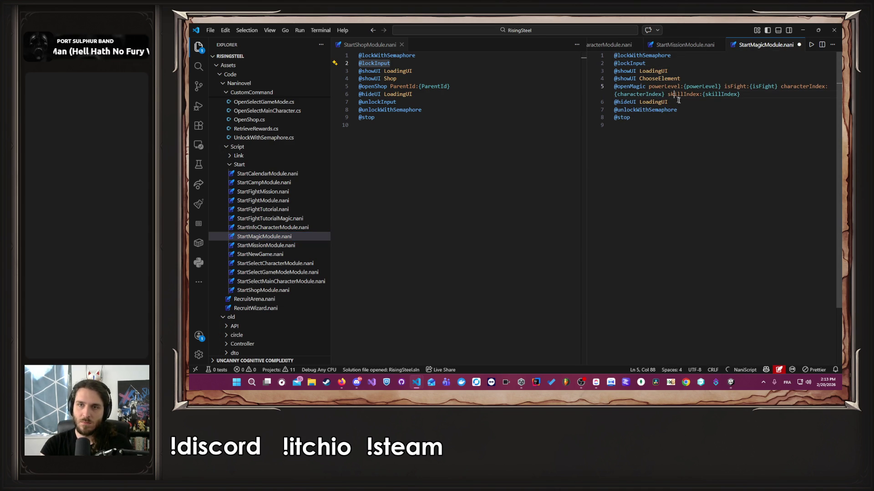
pyautogui.click(678, 100)
pyautogui.press('Return')
pyautogui.write('@unlockInput')
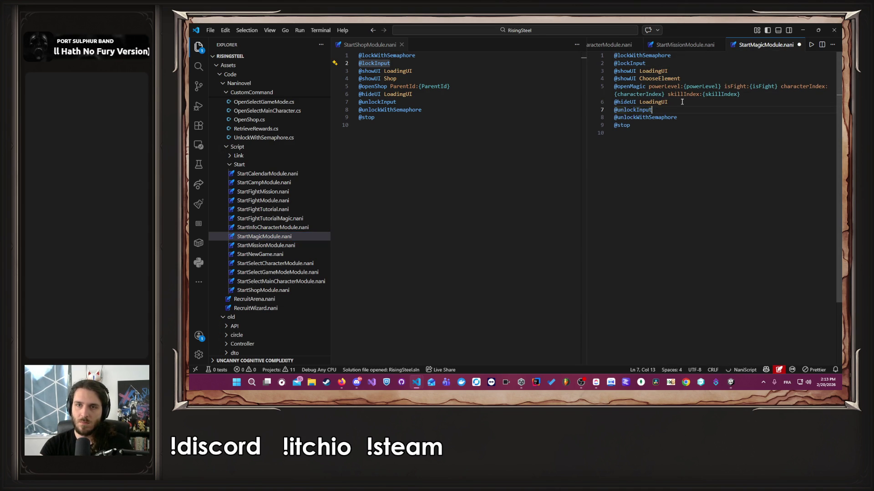
pyautogui.click(301, 228)
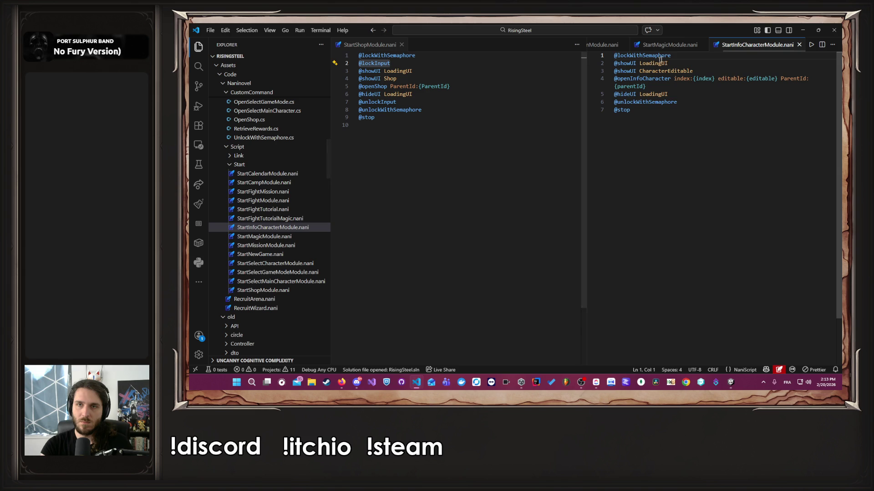
pyautogui.click(678, 56)
pyautogui.press('Return')
pyautogui.write('@lockInput')
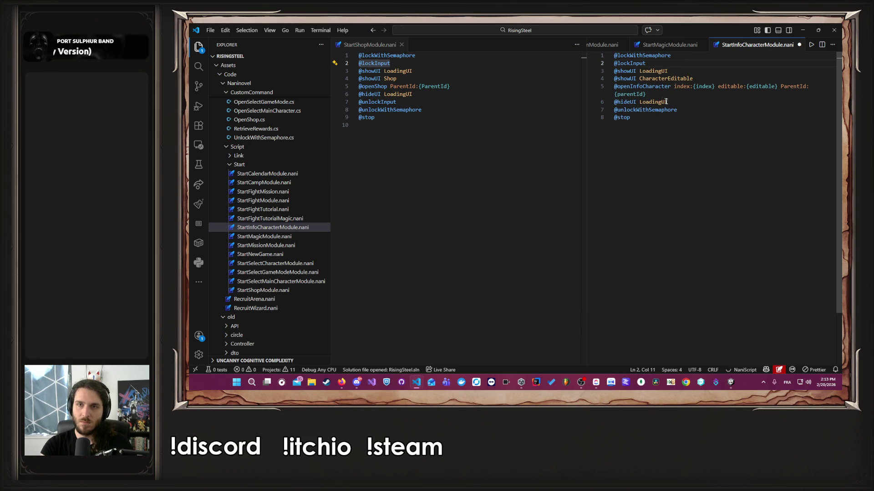
pyautogui.press('Return')
pyautogui.write('@unlockInput')
pyautogui.hotkey('ctrl', 's')
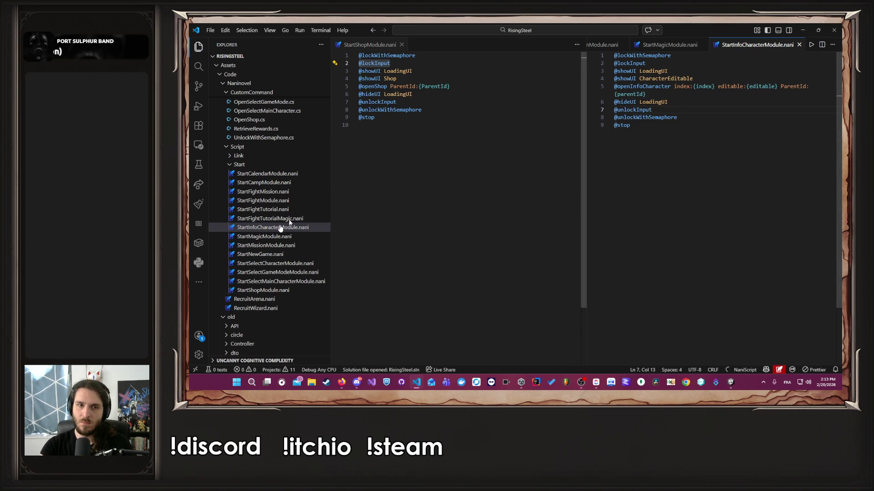
pyautogui.click(273, 220)
pyautogui.click(681, 56)
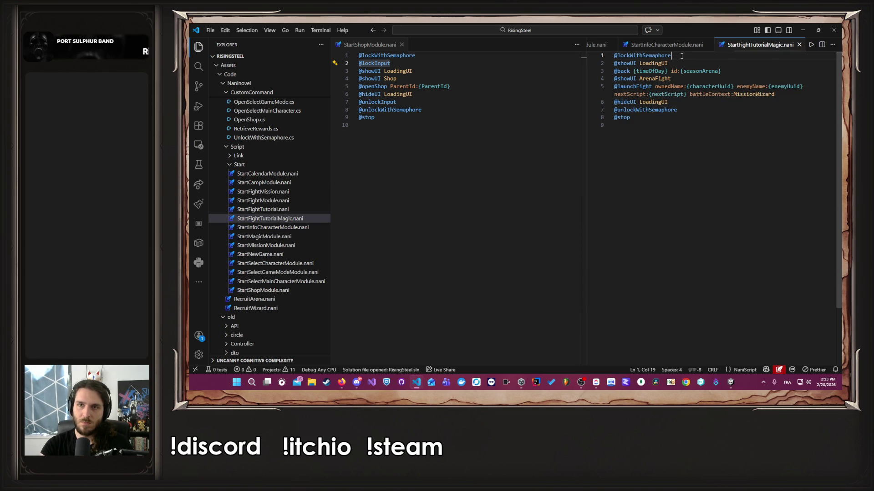
pyautogui.press('Return')
pyautogui.write('@lockInput')
pyautogui.press('Return')
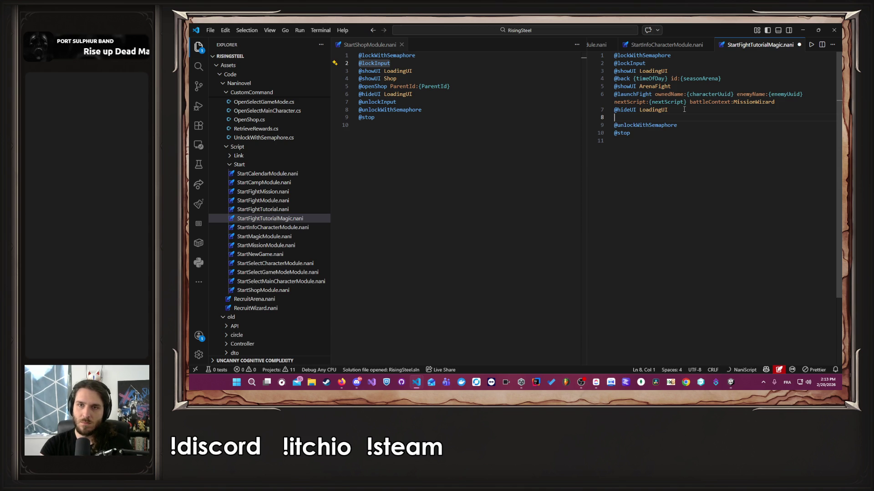
pyautogui.press('Tab')
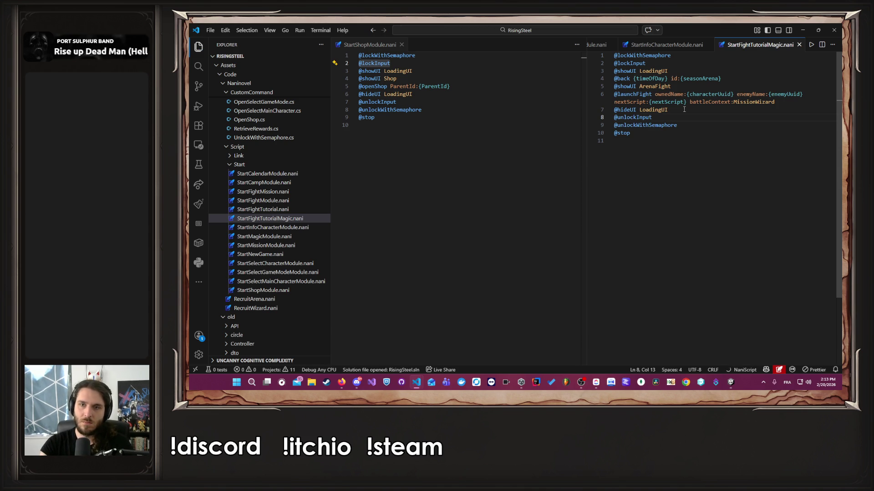
pyautogui.click(274, 209)
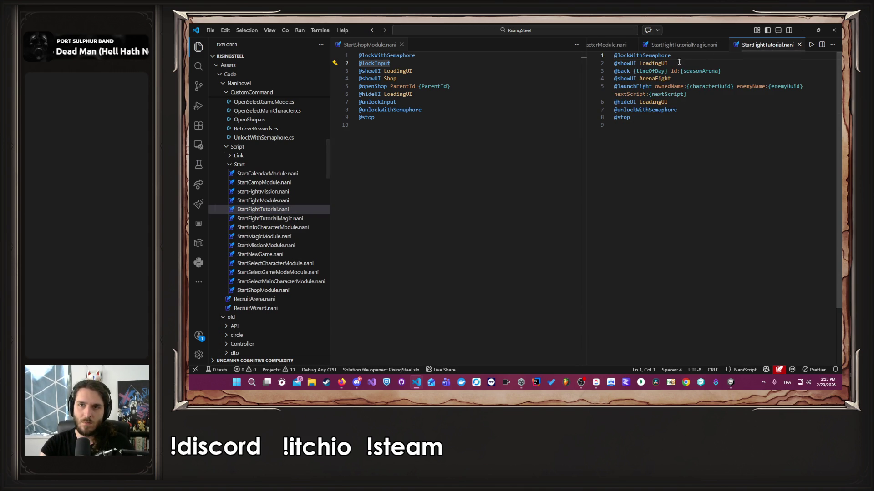
pyautogui.press('Return')
pyautogui.press('Tab')
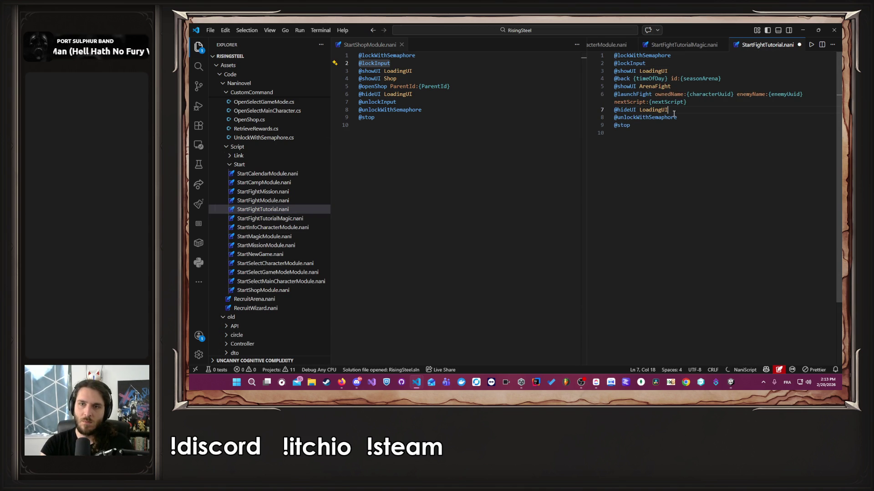
pyautogui.press('Return')
pyautogui.press('Tab')
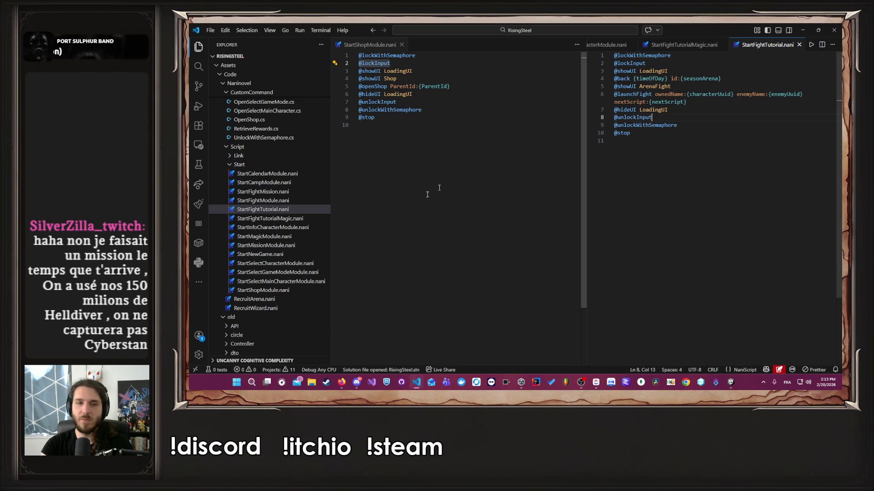
pyautogui.click(273, 200)
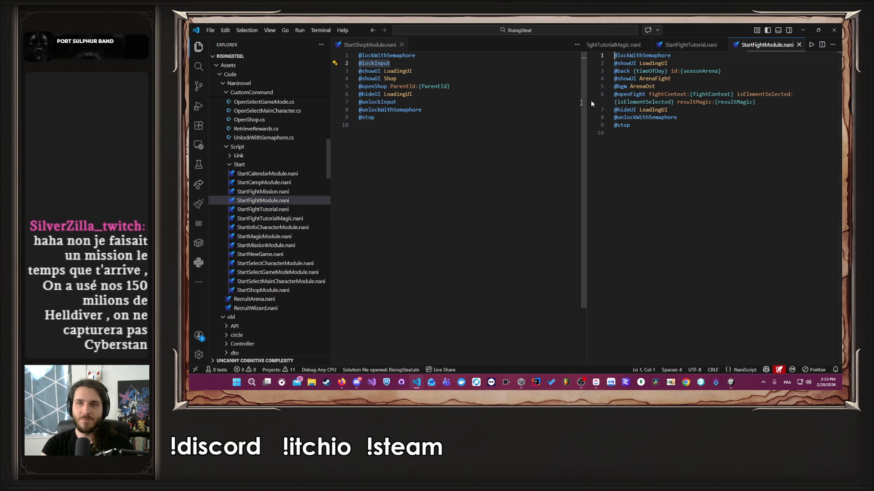
pyautogui.click(679, 55)
pyautogui.press('Return')
pyautogui.hotkey('ctrl', 'v')
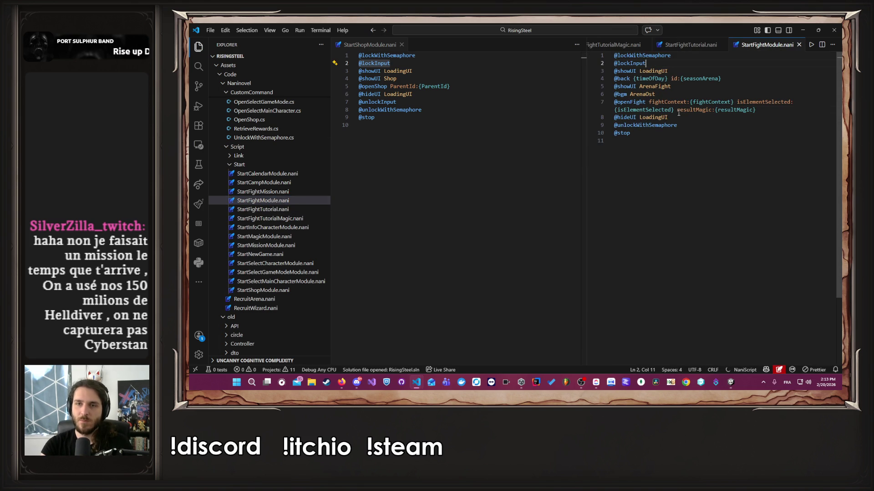
pyautogui.click(678, 114)
pyautogui.press('Return')
pyautogui.press('Tab')
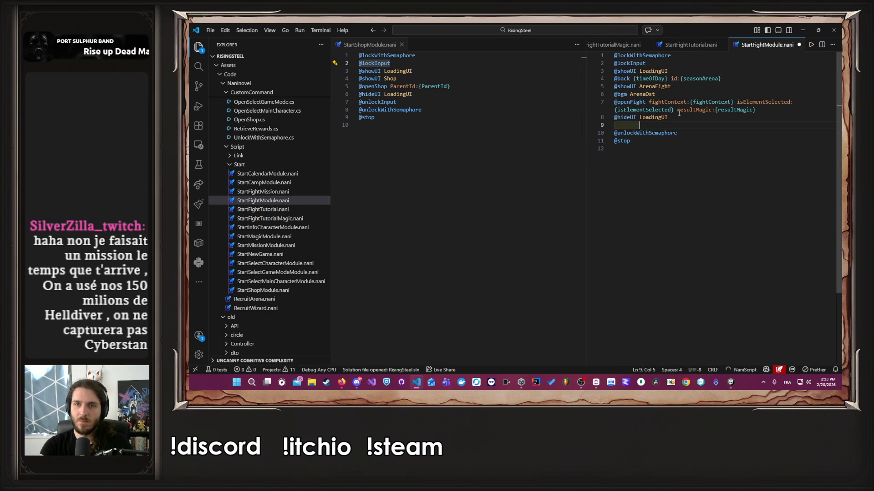
pyautogui.press('BackSpace')
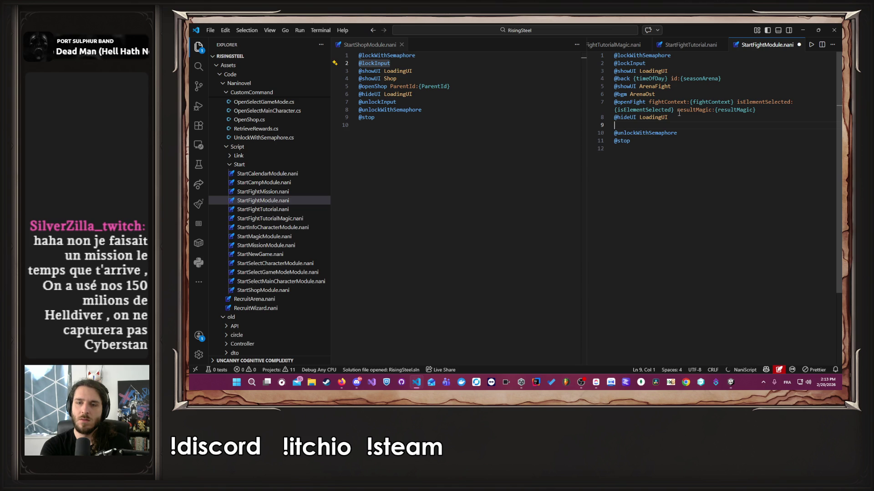
pyautogui.click(722, 388)
pyautogui.moveTo(665, 117); pyautogui.dragTo(673, 123)
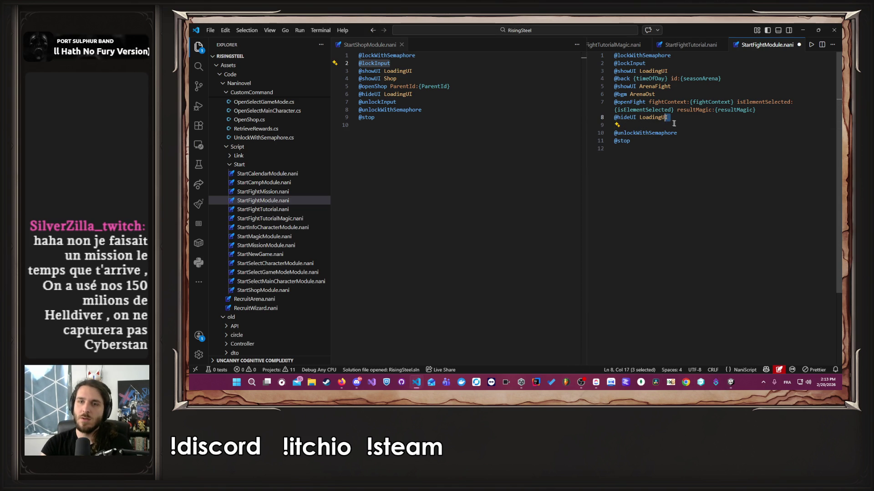
pyautogui.click(674, 123)
pyautogui.press('Tab')
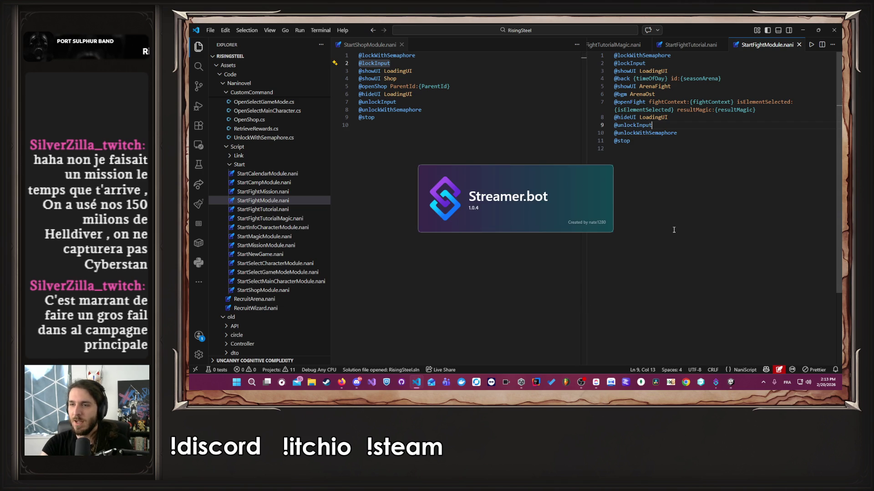
pyautogui.click(284, 191)
pyautogui.click(705, 58)
pyautogui.press('Return')
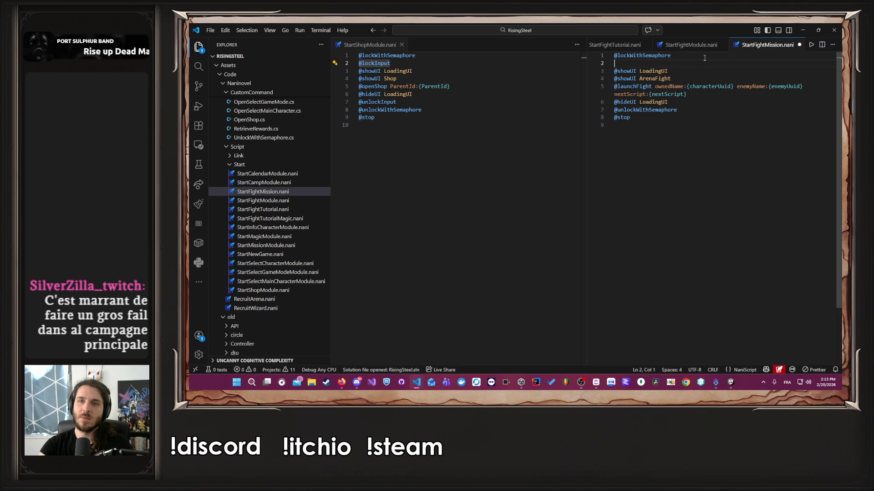
pyautogui.write('@lockInput')
pyautogui.click(691, 100)
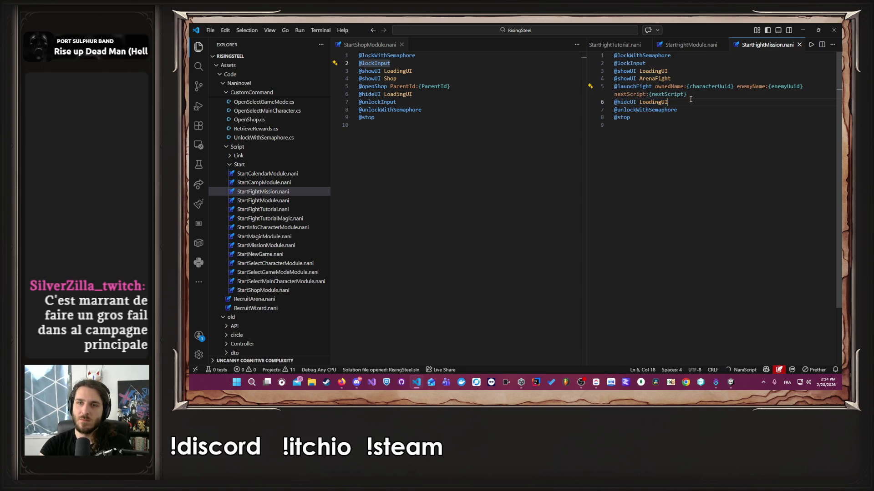
pyautogui.press('Return')
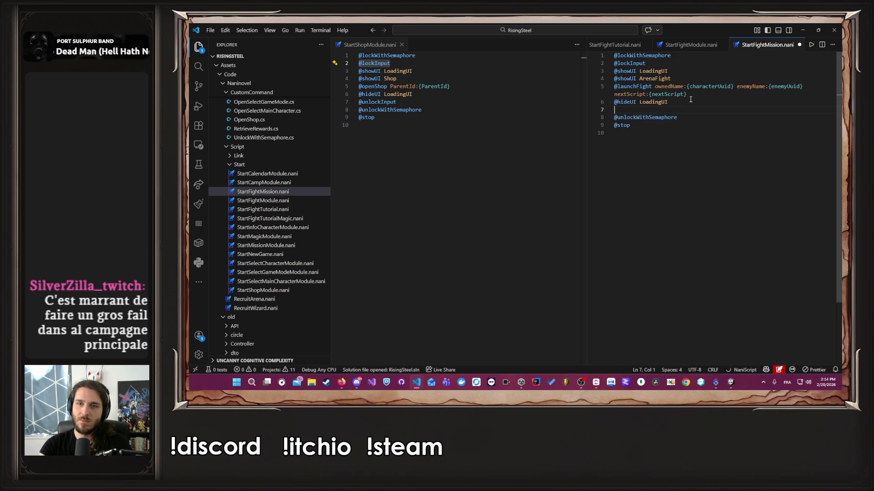
pyautogui.write('@')
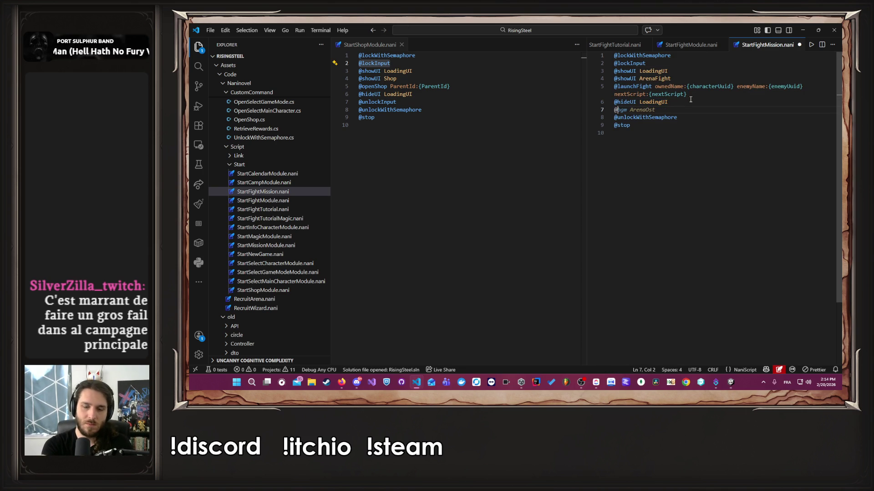
pyautogui.write('unlockInput')
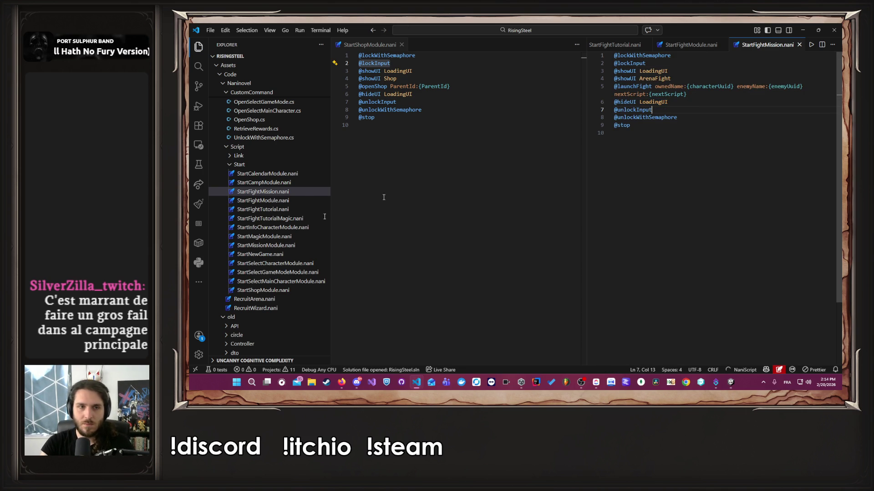
pyautogui.click(307, 182)
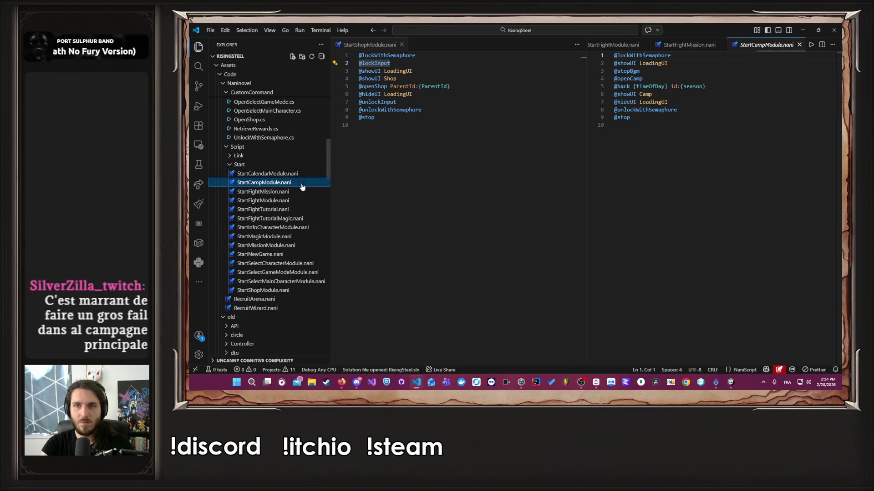
pyautogui.click(681, 56)
pyautogui.press('Return')
pyautogui.write('@lockInput')
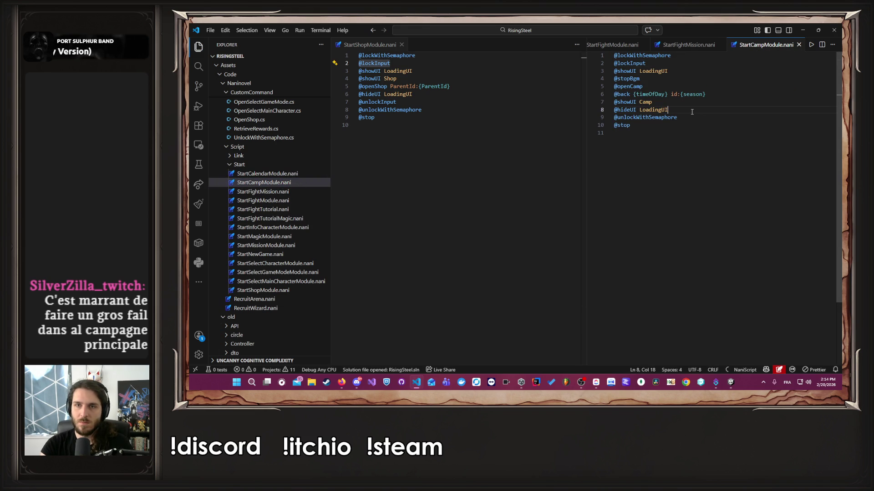
pyautogui.press('Return')
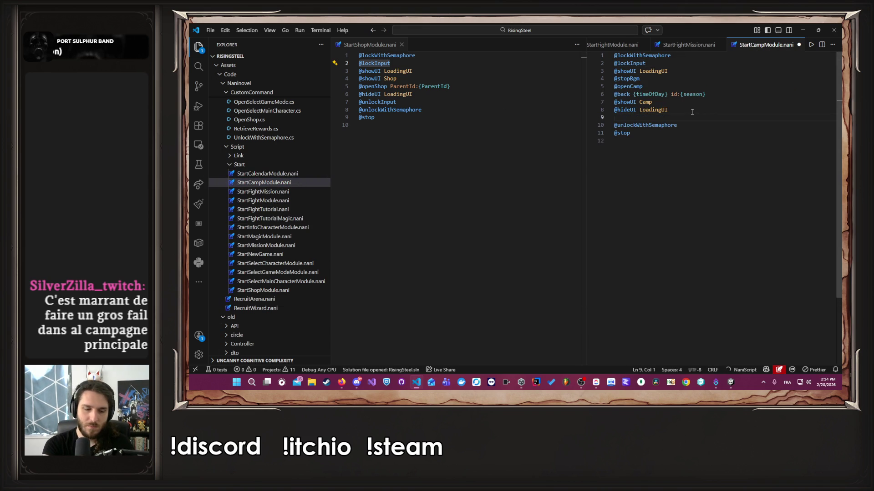
pyautogui.press('Tab')
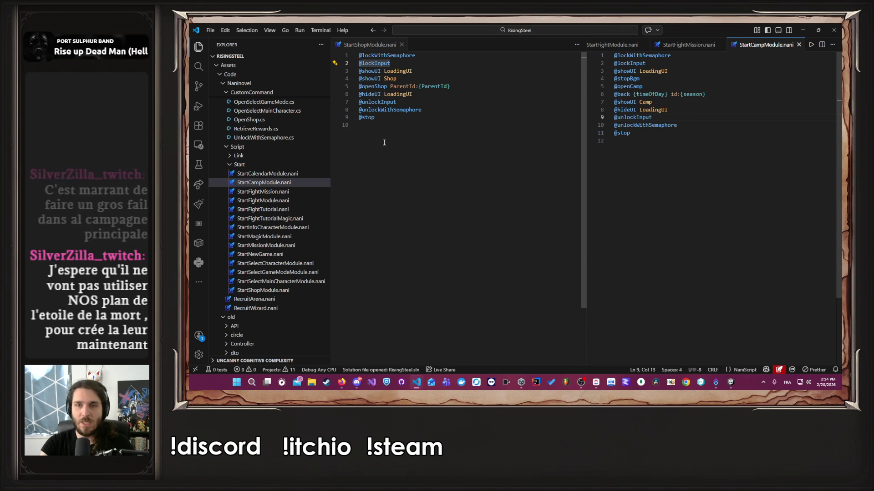
pyautogui.click(275, 173)
pyautogui.click(688, 58)
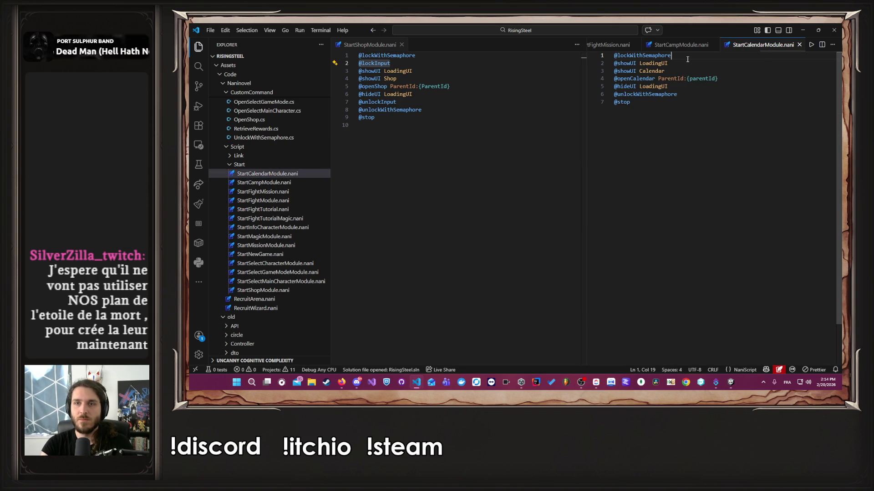
pyautogui.press('Return')
pyautogui.write('@lockInput')
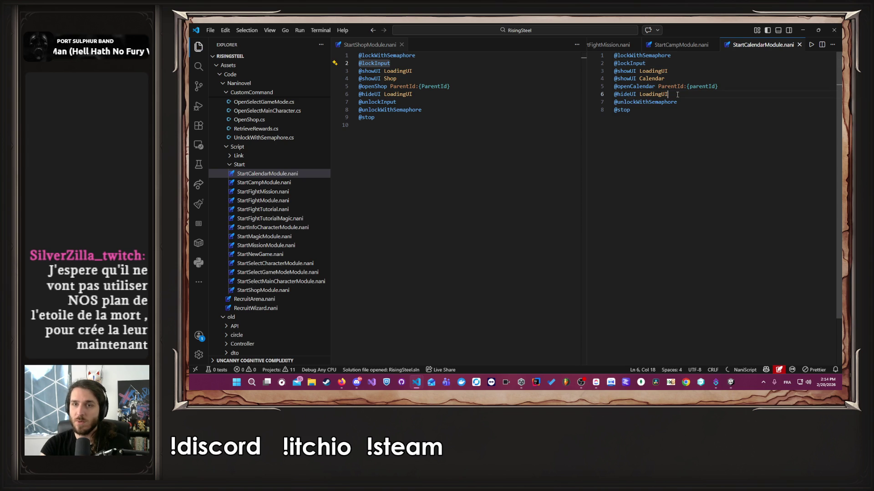
pyautogui.press('Return')
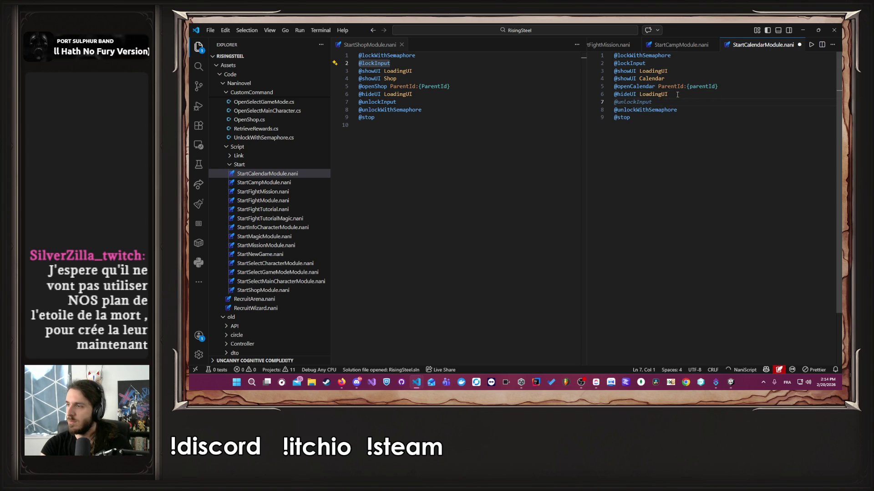
pyautogui.press('Tab')
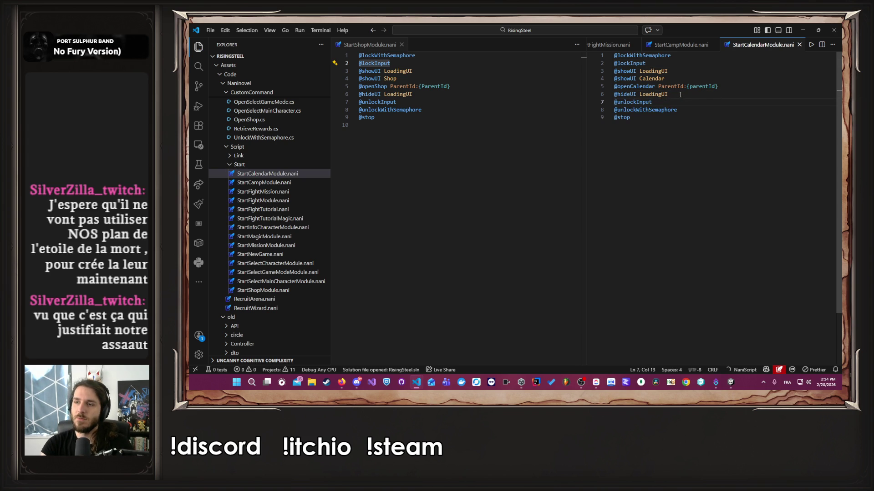
pyautogui.click(743, 324)
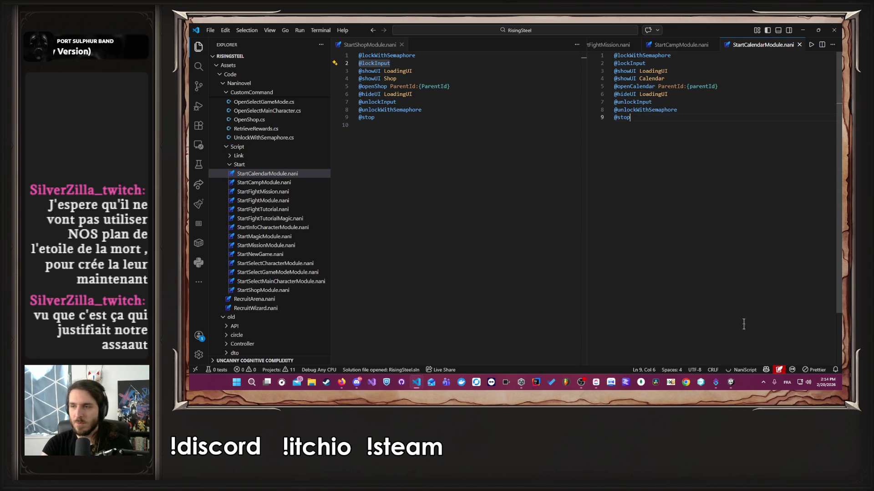
pyautogui.click(731, 383)
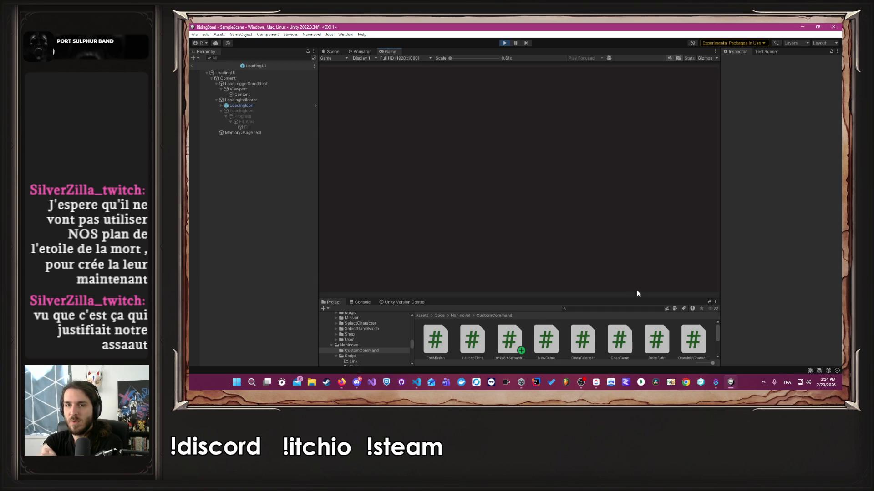
# Play the game, start NOUVELLE PARTIE as Albert, pick the male character and a tutorial option.
pyautogui.click(502, 43)
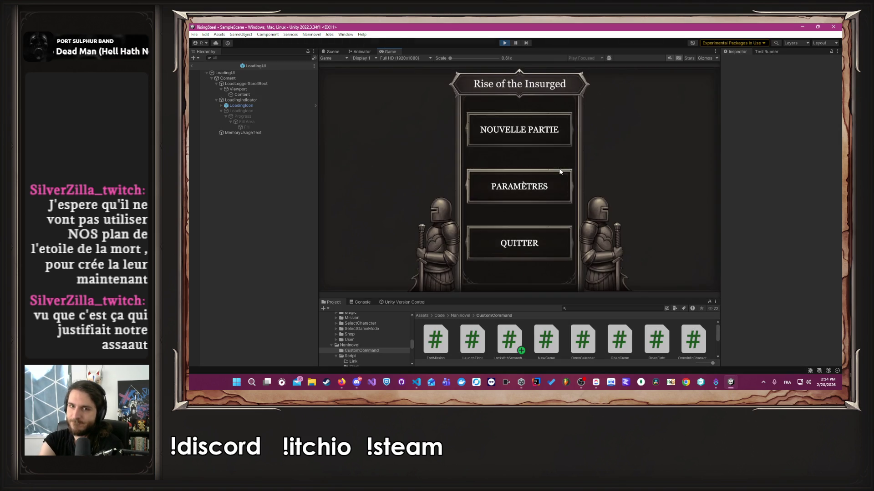
pyautogui.click(559, 172)
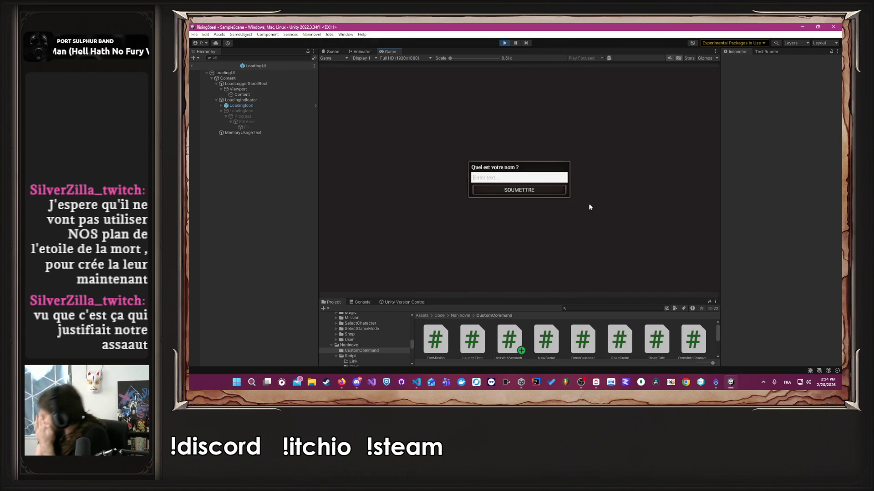
pyautogui.click(503, 181)
pyautogui.write('Albert')
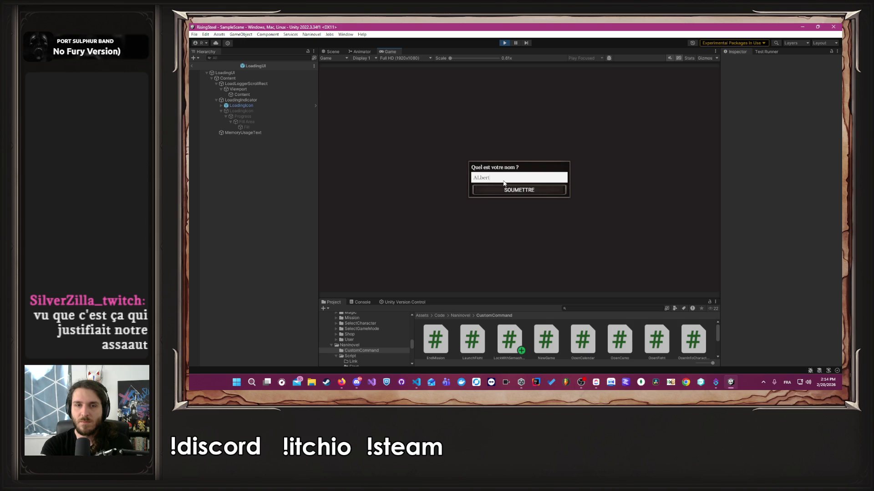
pyautogui.press('Return')
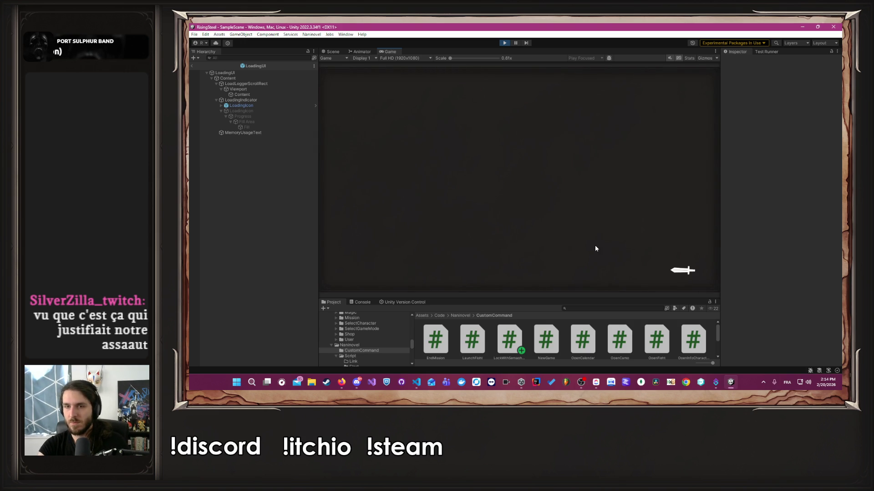
pyautogui.click(598, 244)
pyautogui.click(515, 180)
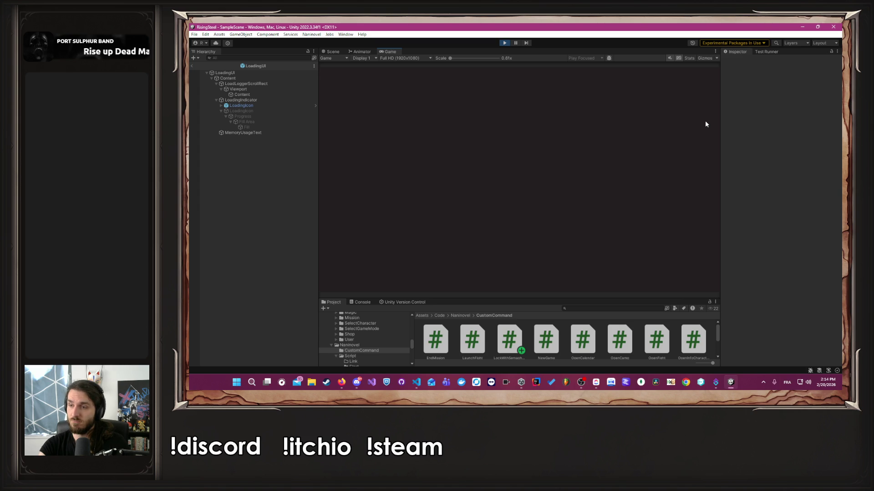
# Remove the lockInput and unlockInput lines from StartCalendarModule.nani and save it.
pyautogui.hotkey('alt', 'Tab')
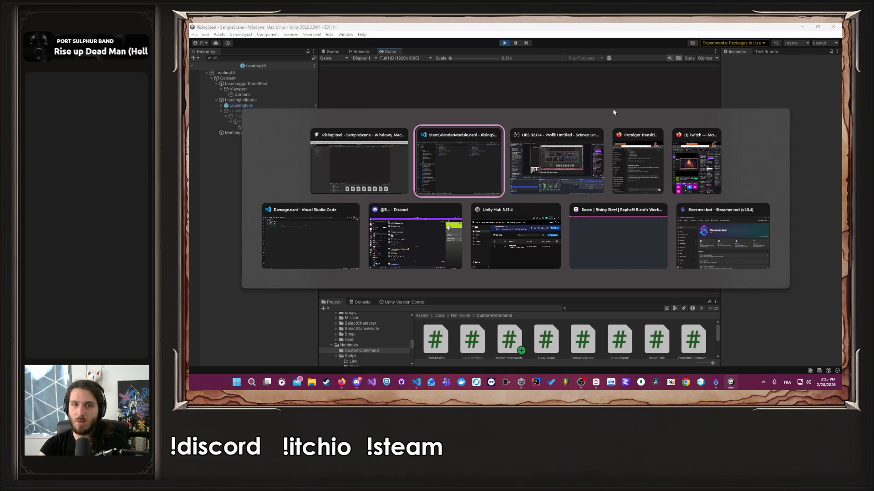
pyautogui.click(613, 110)
pyautogui.hotkey('ctrl', 'x')
pyautogui.click(622, 55)
pyautogui.hotkey('ctrl', 'x')
pyautogui.doubleClick(630, 55)
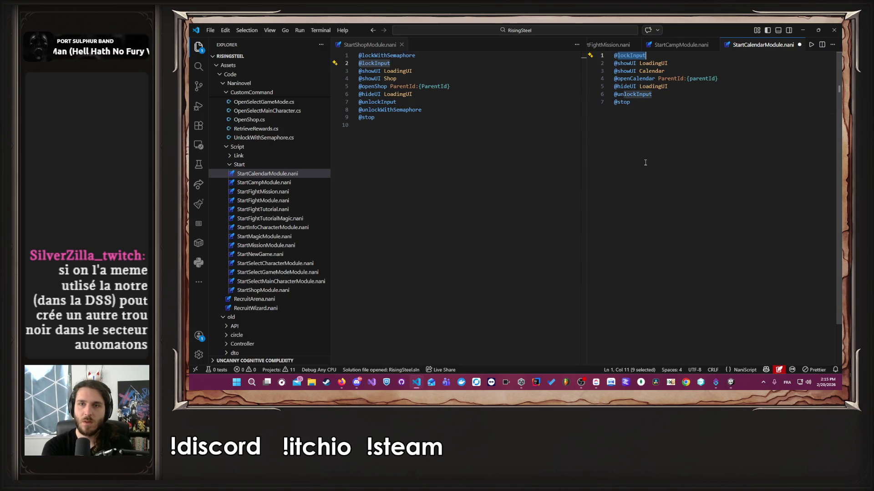
pyautogui.write('lockWithSemaphore')
pyautogui.hotkey('ctrl', 's')
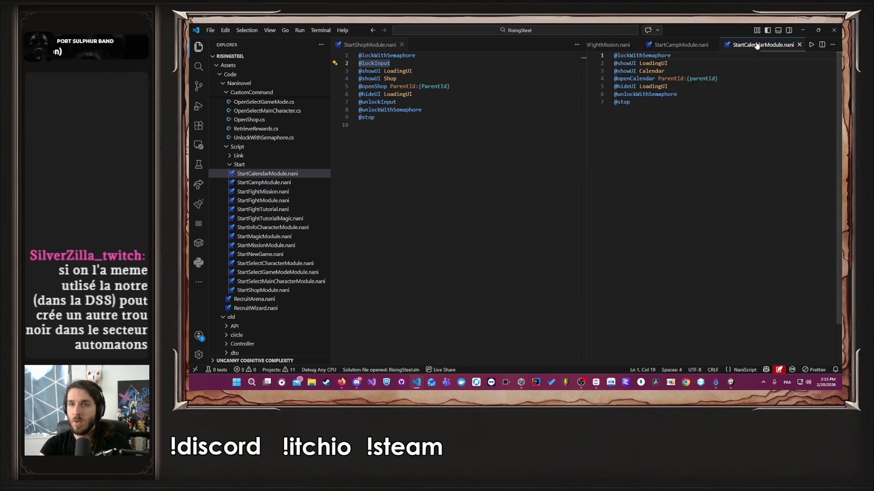
# Remove the lockInput and unlockInput lines from StartCampModule.nani.
pyautogui.click(697, 45)
pyautogui.press('BackSpace')
pyautogui.press('BackSpace')
pyautogui.press('BackSpace')
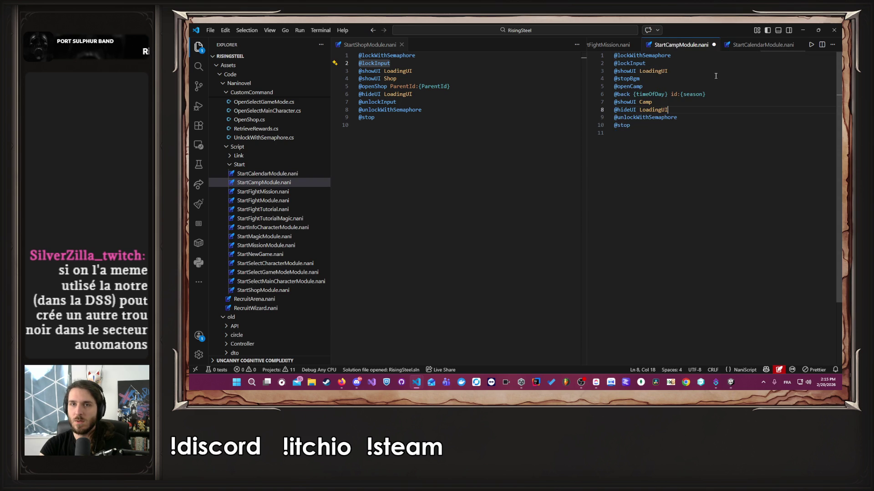
pyautogui.press('Up')
pyautogui.press('Up')
pyautogui.press('Up')
pyautogui.press('BackSpace')
pyautogui.press('BackSpace')
pyautogui.press('BackSpace')
pyautogui.press('BackSpace')
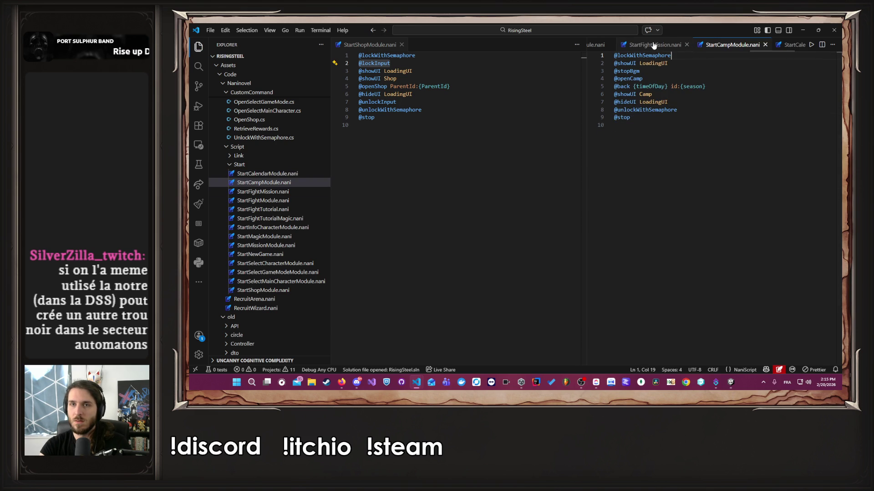
# Remove the input lock lines from StartFightMission.nani and StartFightModule.nani and save.
pyautogui.click(621, 44)
pyautogui.press('BackSpace')
pyautogui.press('BackSpace')
pyautogui.press('BackSpace')
pyautogui.press('BackSpace')
pyautogui.press('BackSpace')
pyautogui.press('BackSpace')
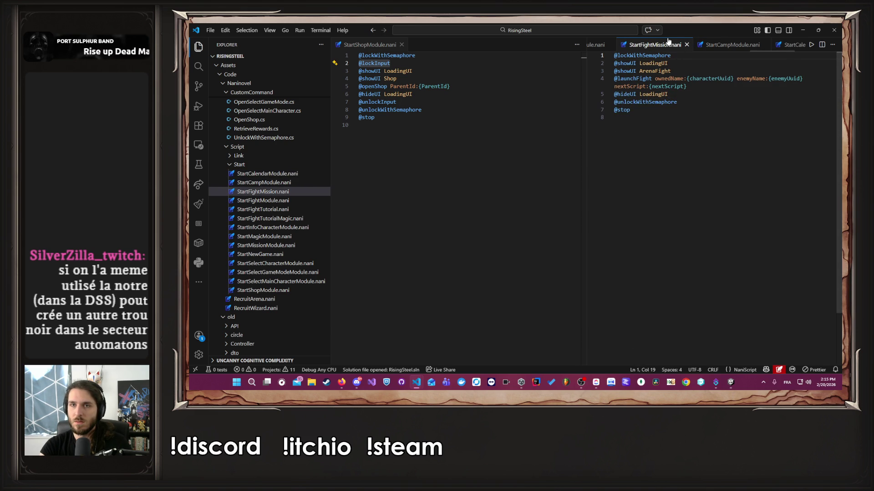
pyautogui.hotkey('ctrl', 'pageup')
pyautogui.press('BackSpace')
pyautogui.press('BackSpace')
pyautogui.press('BackSpace')
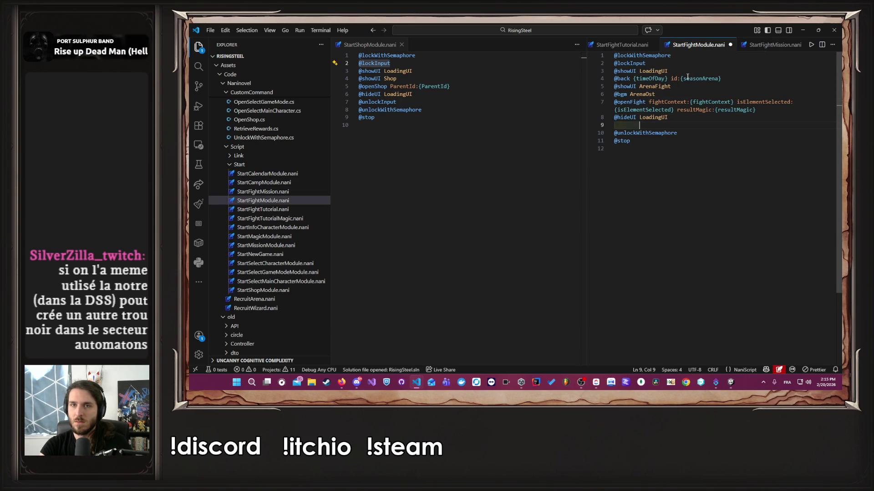
pyautogui.press('Up')
pyautogui.press('Up')
pyautogui.press('Up')
pyautogui.press('BackSpace')
pyautogui.press('BackSpace')
pyautogui.press('BackSpace')
pyautogui.hotkey('ctrl', 's')
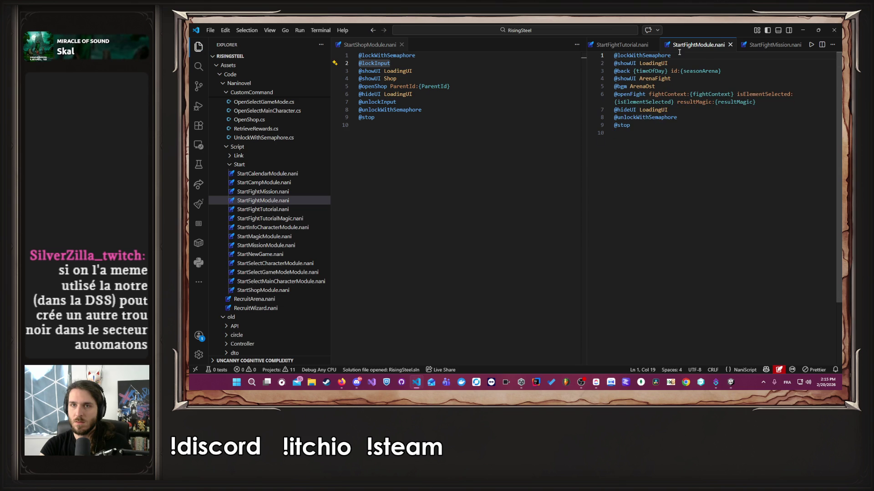
# Remove the lockInput and unlockInput lines from StartFightTutorial.nani and save it.
pyautogui.click(626, 49)
pyautogui.press('BackSpace')
pyautogui.press('BackSpace')
pyautogui.press('BackSpace')
pyautogui.press('Up')
pyautogui.press('Up')
pyautogui.press('Up')
pyautogui.press('BackSpace')
pyautogui.press('BackSpace')
pyautogui.press('BackSpace')
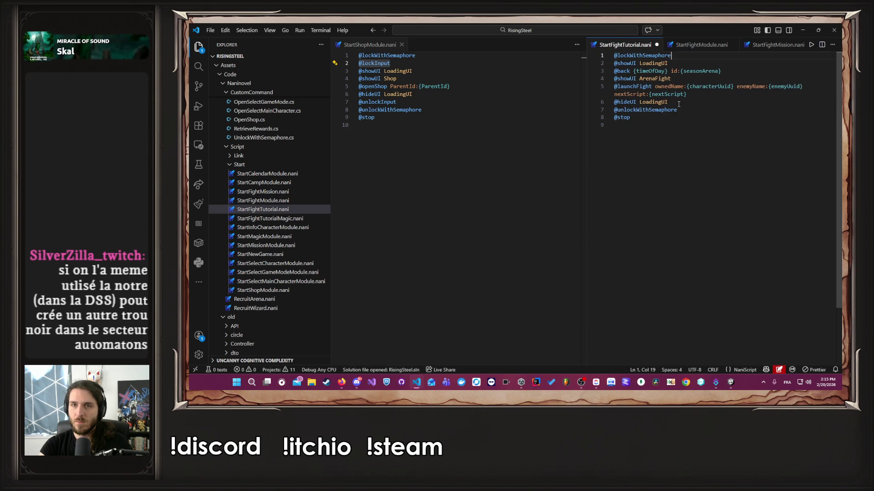
pyautogui.hotkey('ctrl', 's')
# Remove the lockInput and unlockInput lines from StartShopModule.nani, then switch to Unity.
pyautogui.click(433, 103)
pyautogui.press('BackSpace')
pyautogui.press('BackSpace')
pyautogui.press('BackSpace')
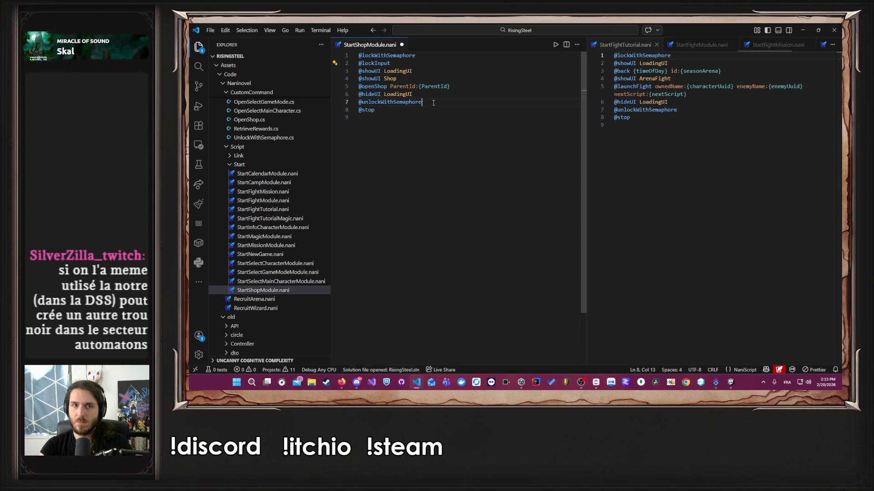
pyautogui.press('Up')
pyautogui.press('Up')
pyautogui.press('Up')
pyautogui.press('BackSpace')
pyautogui.press('BackSpace')
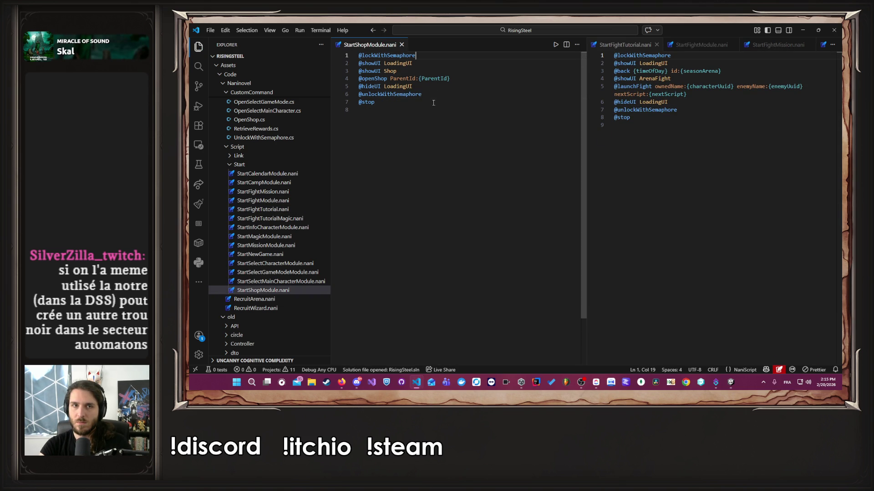
pyautogui.hotkey('alt', 'Tab')
# Restart the play-test, start a new game as Albert, pick the male character and skip the tutorial.
pyautogui.click(504, 44)
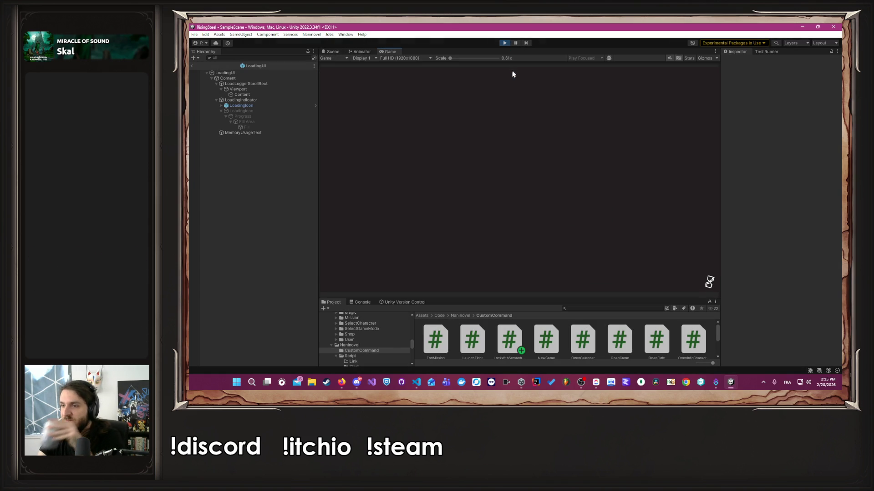
pyautogui.click(497, 130)
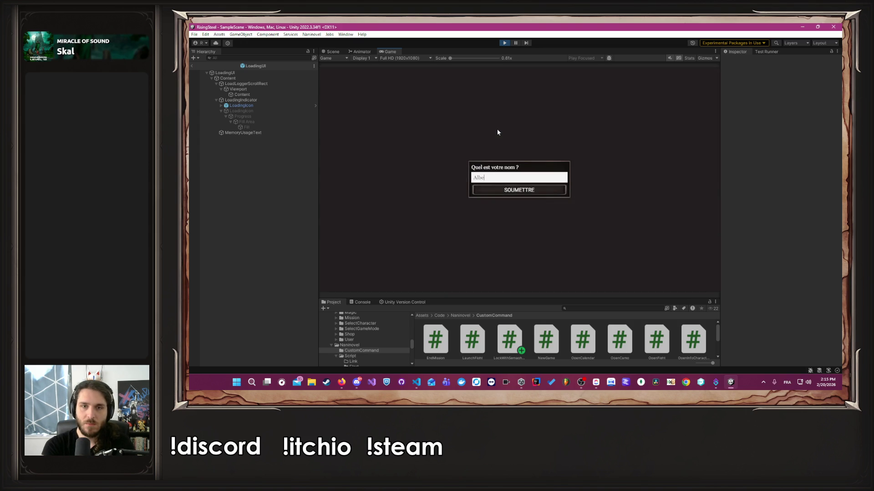
pyautogui.press('Return')
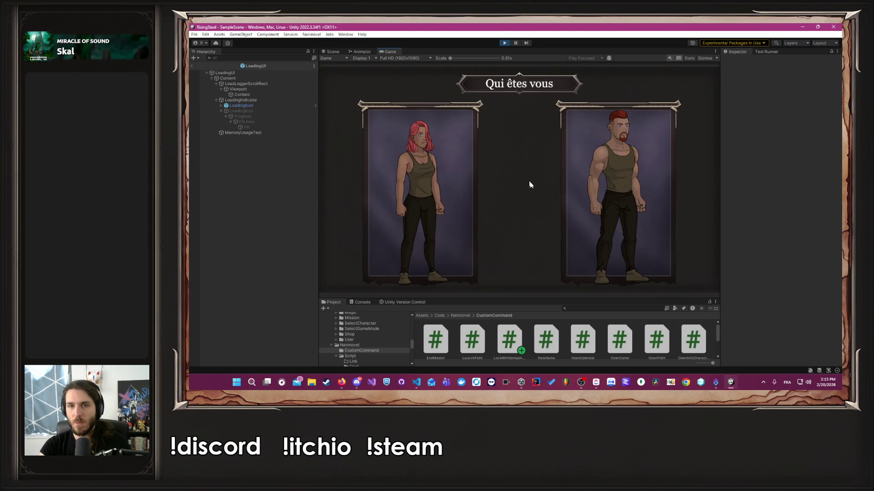
pyautogui.click(627, 194)
pyautogui.click(531, 172)
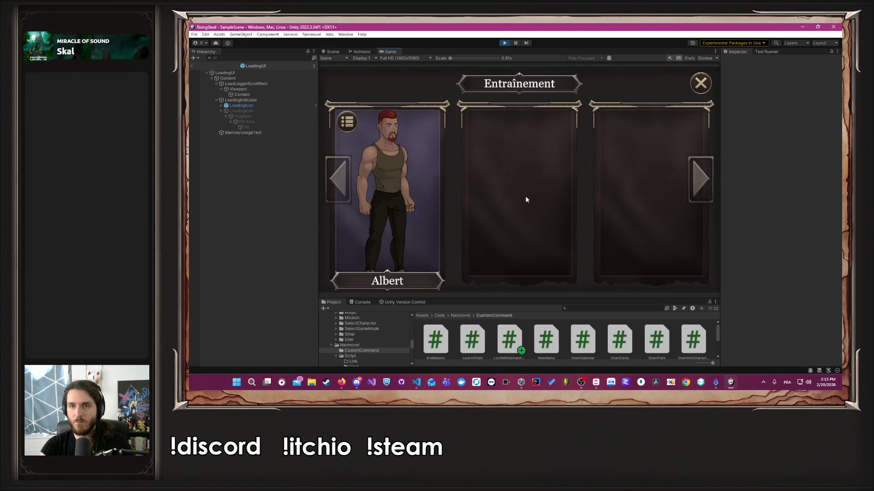
# View Albert's stats on the training screen, leave it, and return to VS Code.
pyautogui.click(374, 189)
pyautogui.click(701, 85)
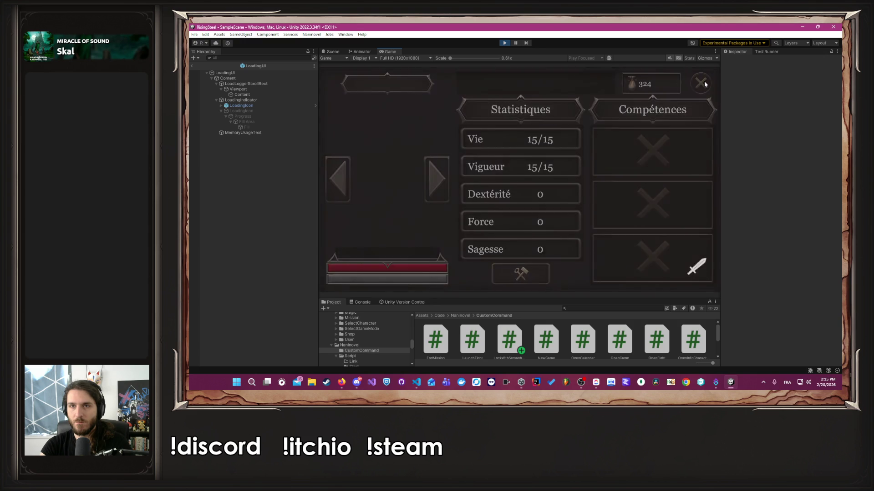
pyautogui.click(699, 83)
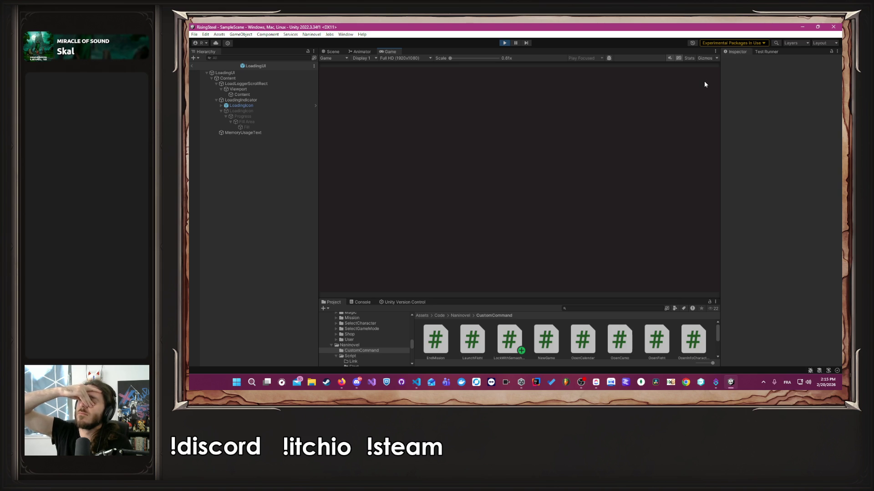
pyautogui.hotkey('alt', 'Tab')
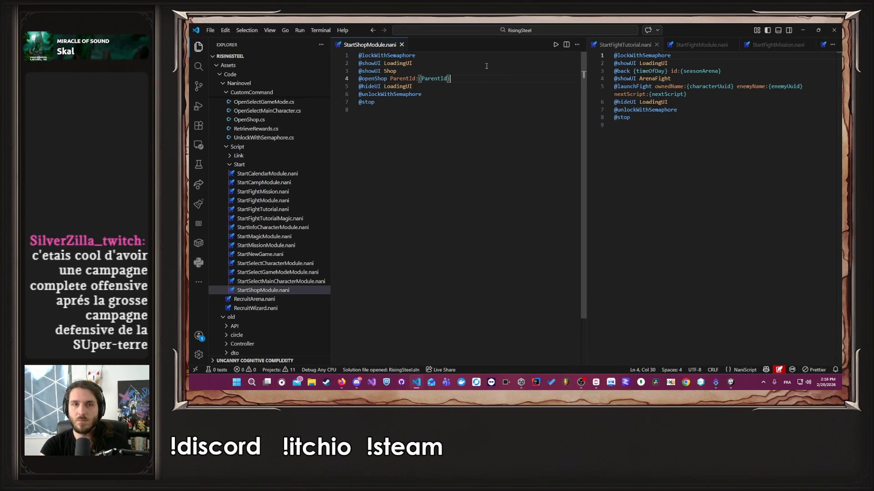
pyautogui.hotkey('alt', 'Down')
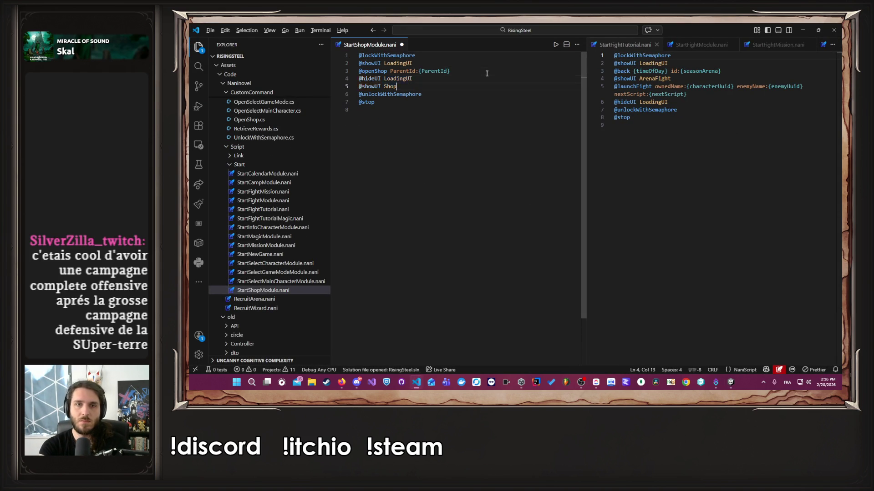
pyautogui.hotkey('alt', 'Down')
pyautogui.hotkey('alt', 'Down')
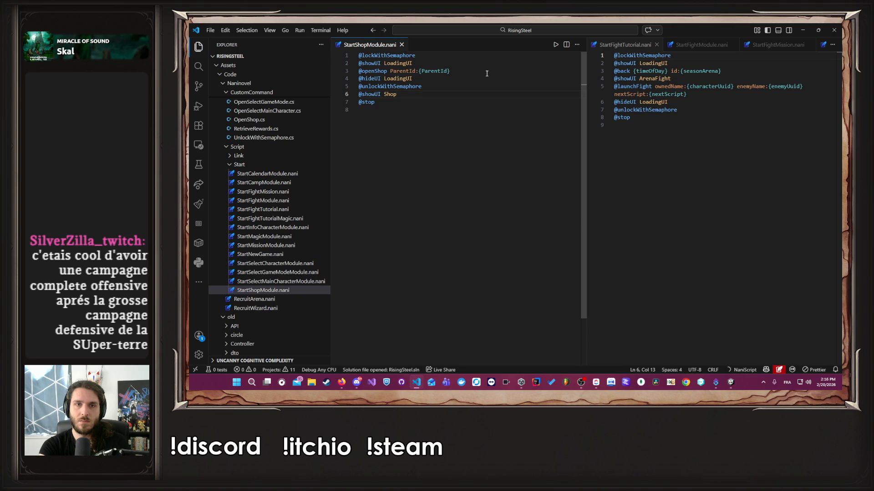
pyautogui.hotkey('ctrl', 'shift', 'Left')
pyautogui.hotkey('ctrl', 'shift', 'Left')
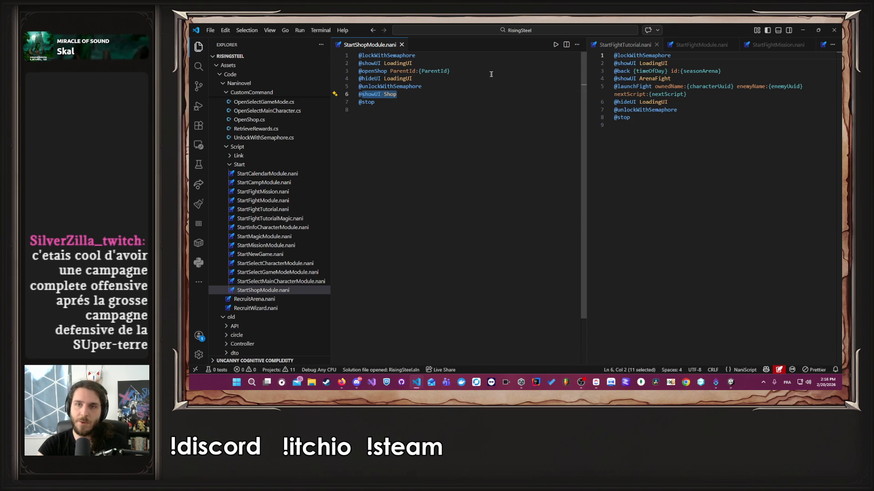
pyautogui.click(646, 78)
pyautogui.hotkey('alt', 'Down')
pyautogui.hotkey('alt', 'Down')
pyautogui.hotkey('alt', 'Down')
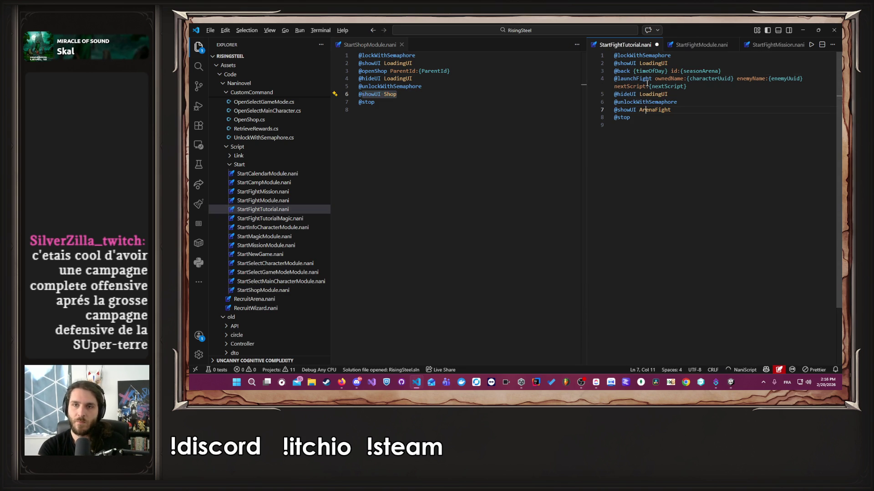
pyautogui.hotkey('alt', 'Up')
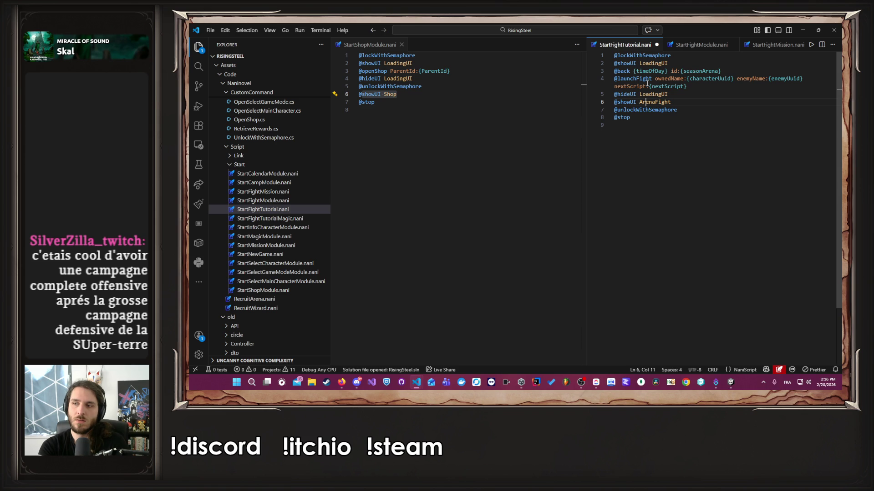
pyautogui.hotkey('alt', 'Down')
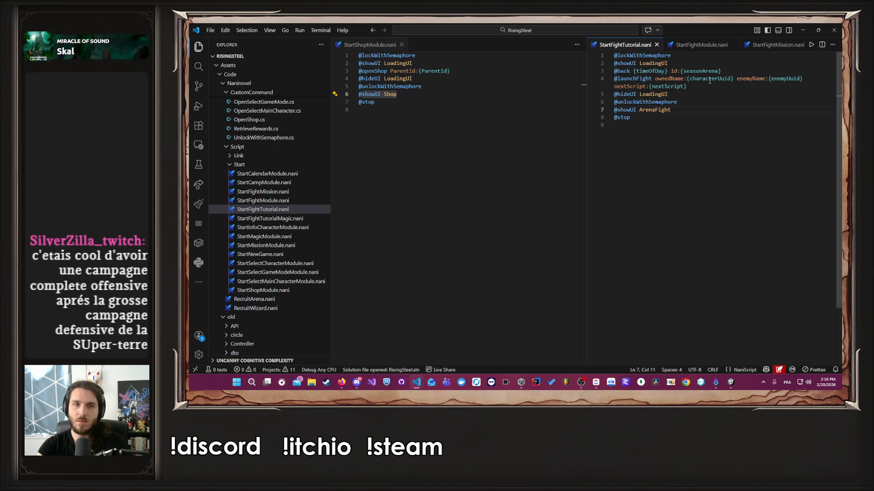
pyautogui.click(701, 45)
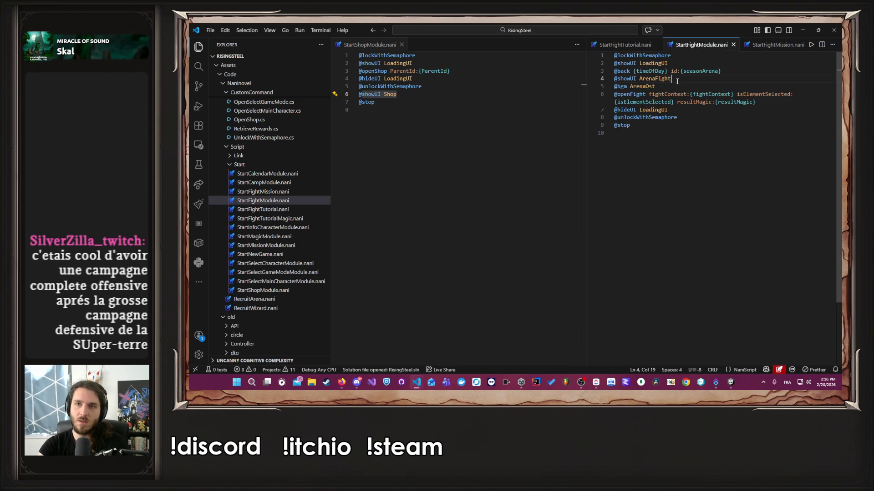
pyautogui.hotkey('alt', 'Down')
pyautogui.hotkey('alt', 'Down')
pyautogui.hotkey('alt', 'Down')
pyautogui.hotkey('alt', 'Down')
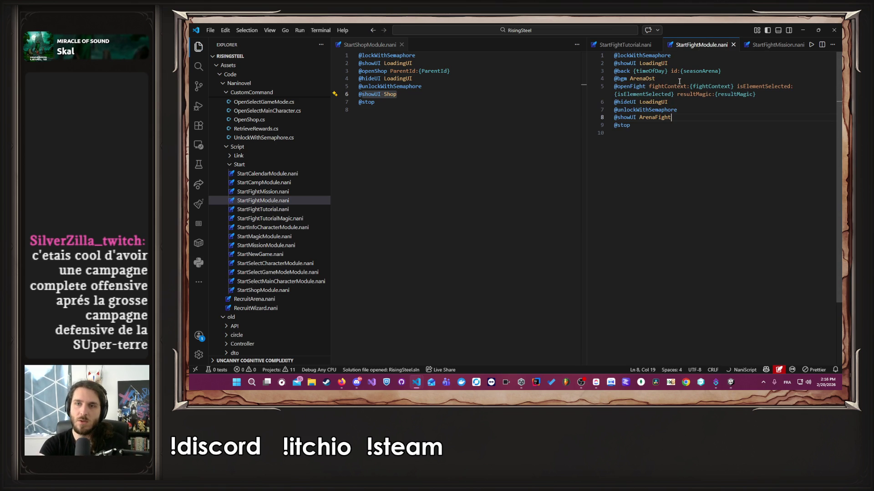
pyautogui.click(768, 45)
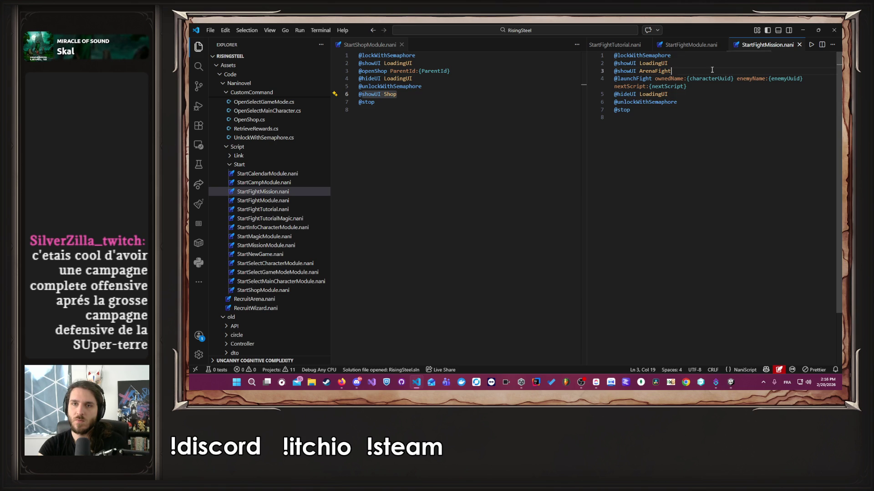
pyautogui.hotkey('alt', 'Down')
pyautogui.hotkey('alt', 'Down')
pyautogui.hotkey('alt', 'Down')
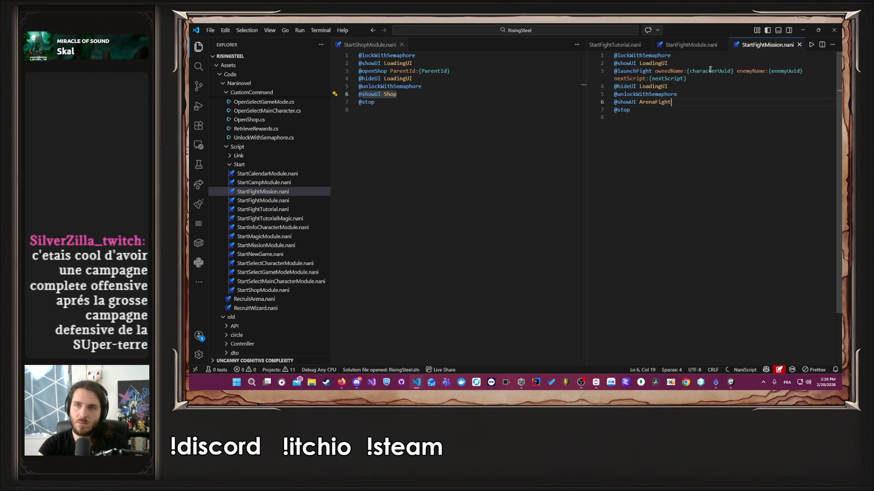
pyautogui.scroll(-2, 717, 44)
pyautogui.click(708, 45)
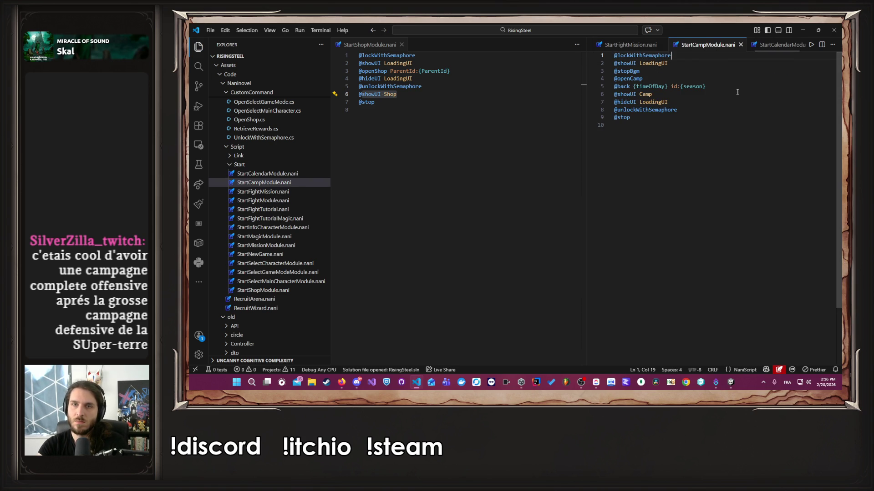
pyautogui.hotkey('alt', 'Down')
pyautogui.hotkey('alt', 'Down')
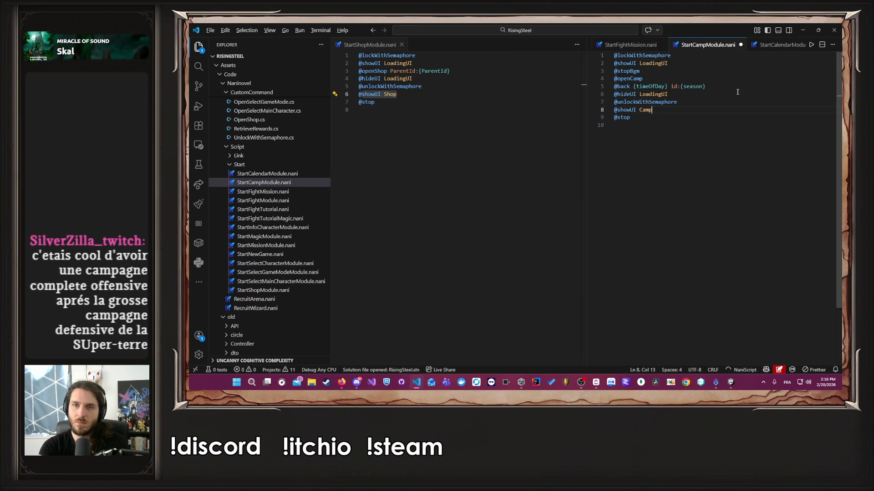
pyautogui.scroll(-2, 724, 46)
pyautogui.click(734, 45)
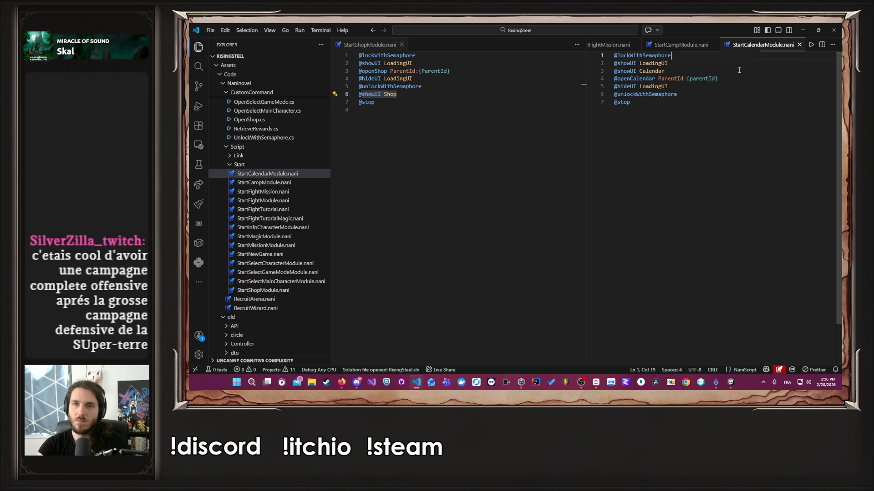
pyautogui.hotkey('alt', 'Down')
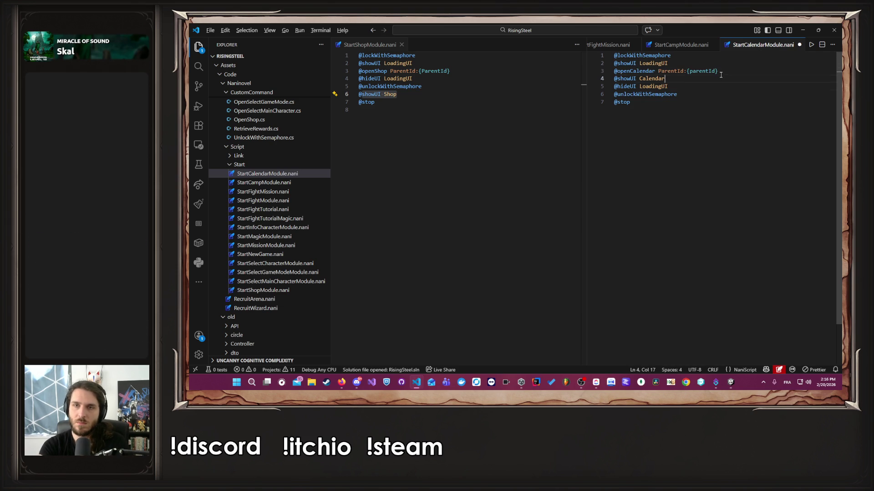
pyautogui.hotkey('alt', 'Down')
pyautogui.hotkey('alt', 'Down')
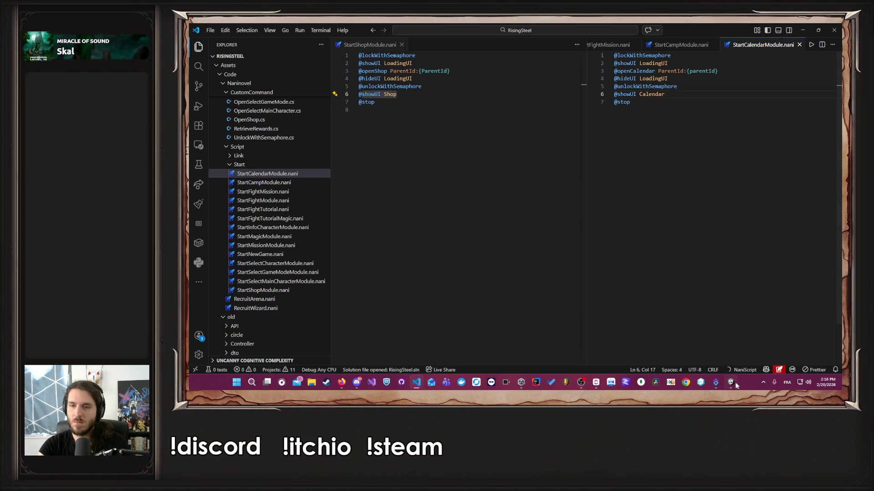
# In Unity's play-test, start a new game, submit a name, pick a character and skip the tutorial.
pyautogui.click(732, 383)
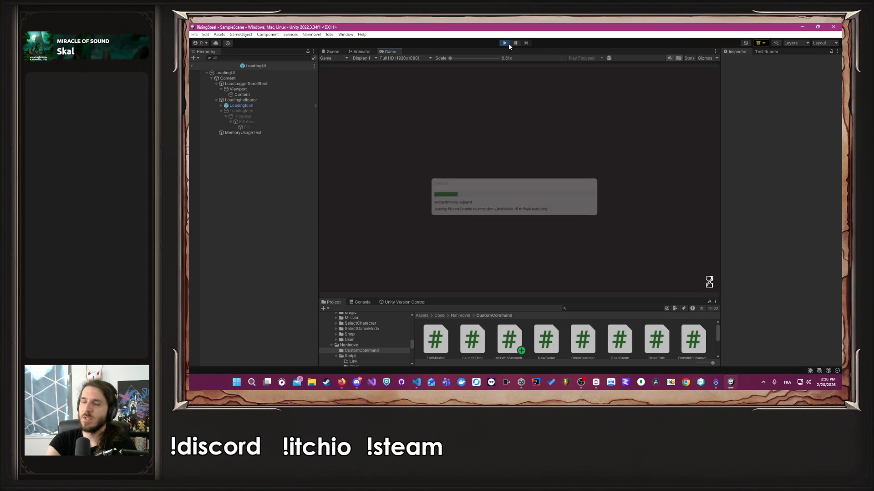
pyautogui.click(526, 138)
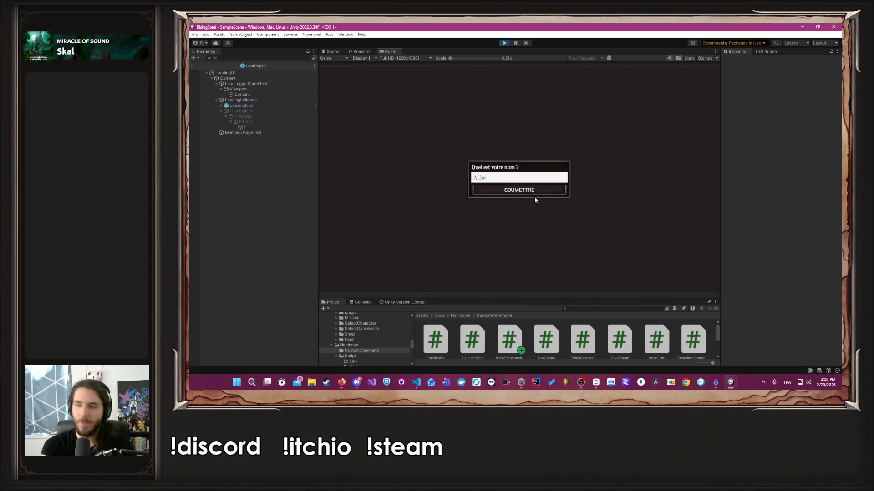
pyautogui.click(534, 195)
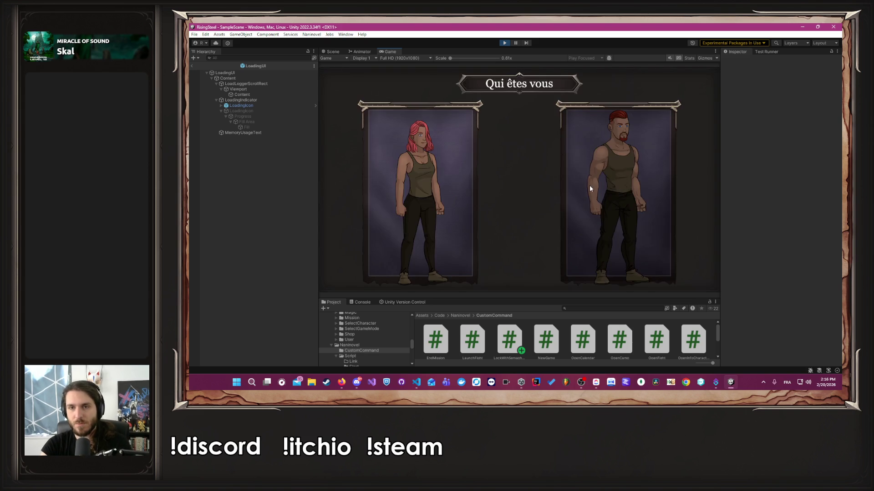
pyautogui.click(589, 186)
pyautogui.click(587, 174)
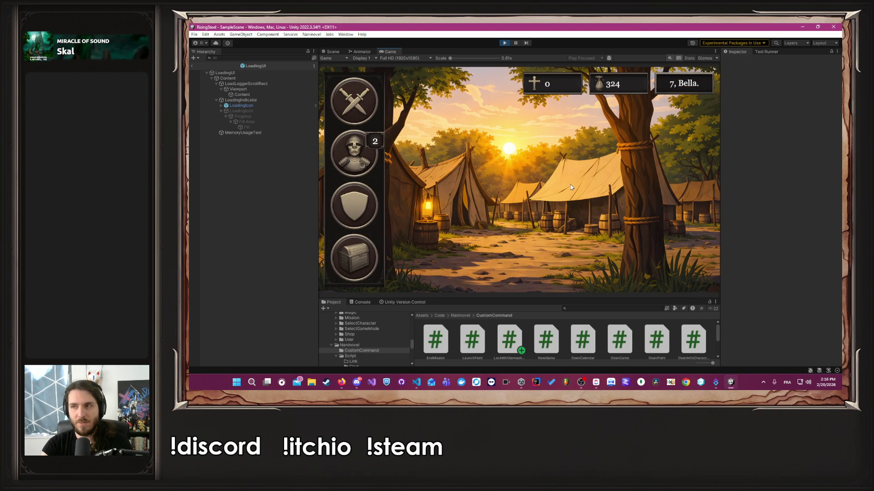
# Open Entraînement and the character's stats, close both, then stop the play-test.
pyautogui.click(362, 212)
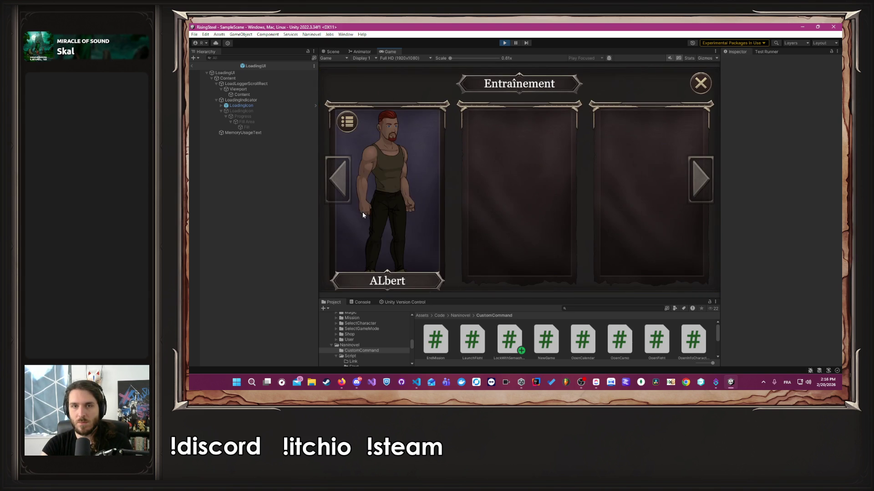
pyautogui.click(369, 215)
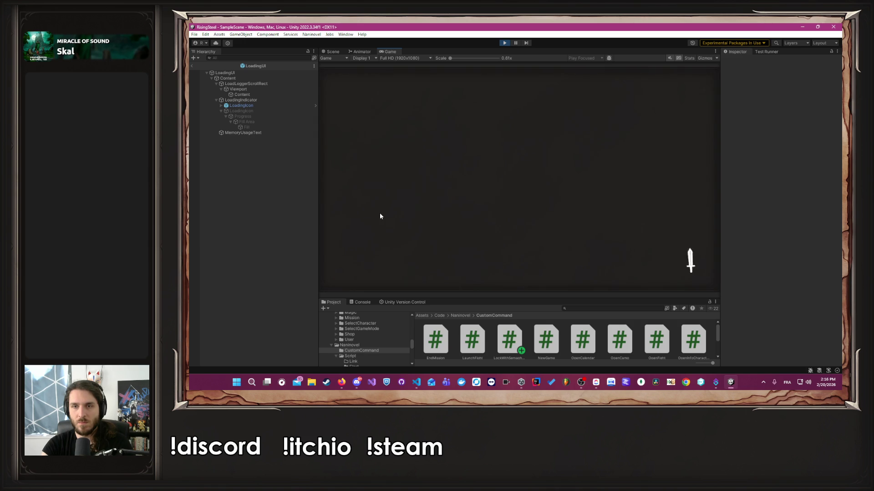
pyautogui.click(701, 82)
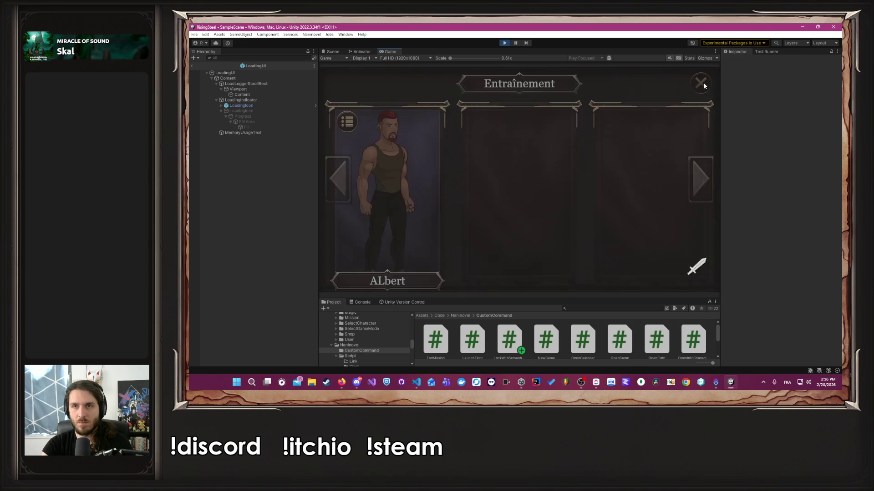
pyautogui.click(701, 83)
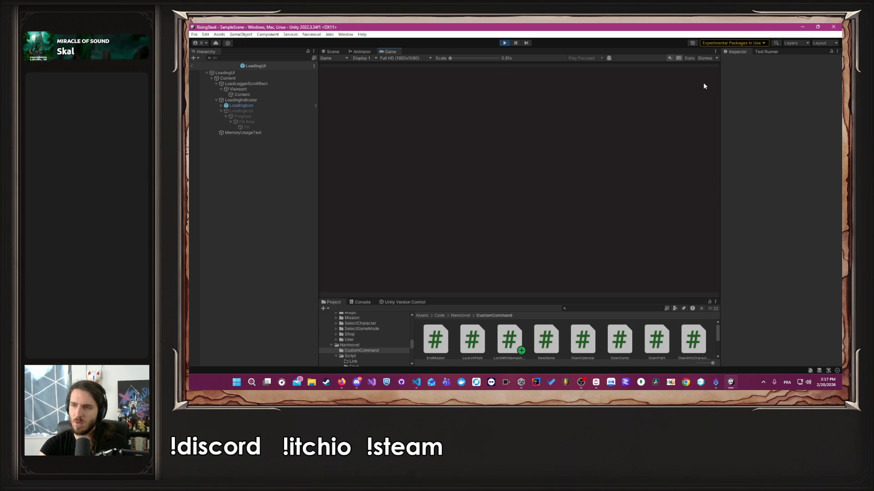
pyautogui.click(506, 45)
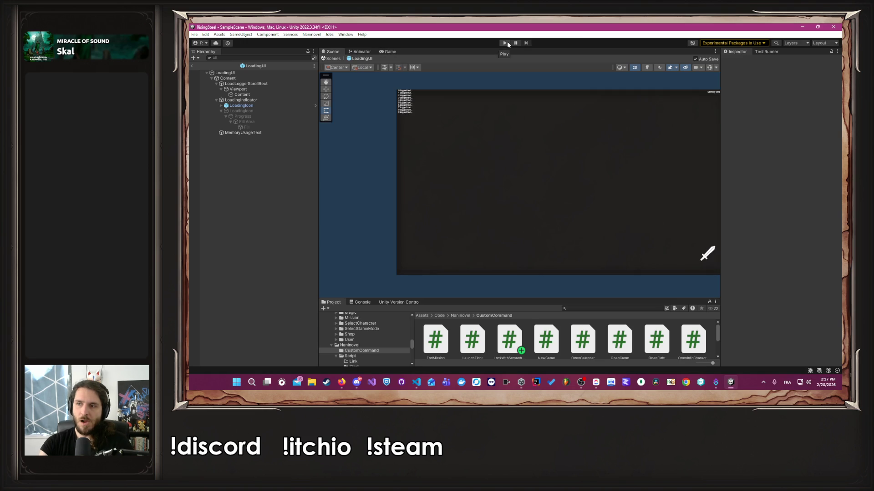
# Pan the Scene view slightly and start play mode for another test.
pyautogui.moveTo(405, 146)
pyautogui.mouseDown()
pyautogui.moveTo(388, 136)
pyautogui.moveTo(396, 142)
pyautogui.mouseUp()
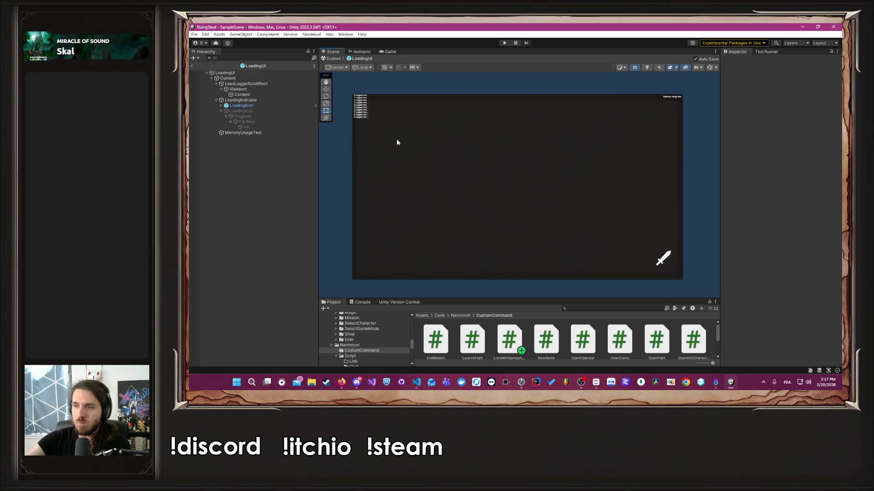
pyautogui.click(505, 42)
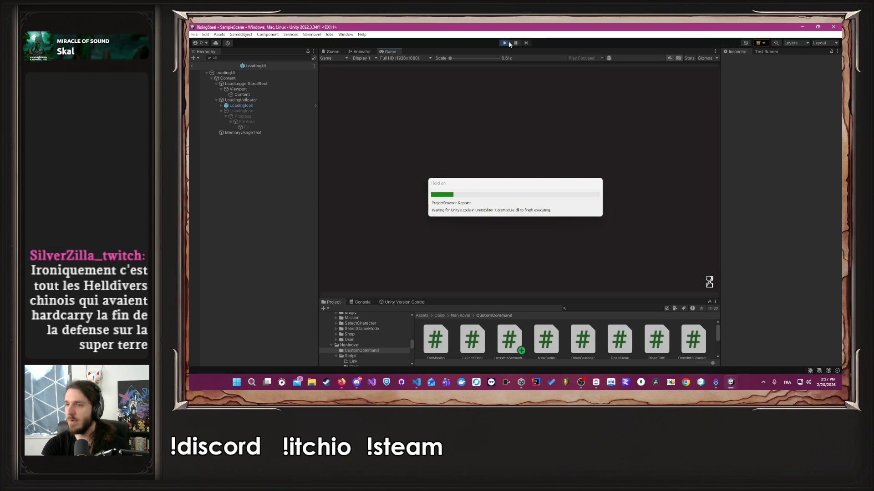
# Play a new game through name, character and tutorial skip, then choose a game mode.
pyautogui.click(482, 130)
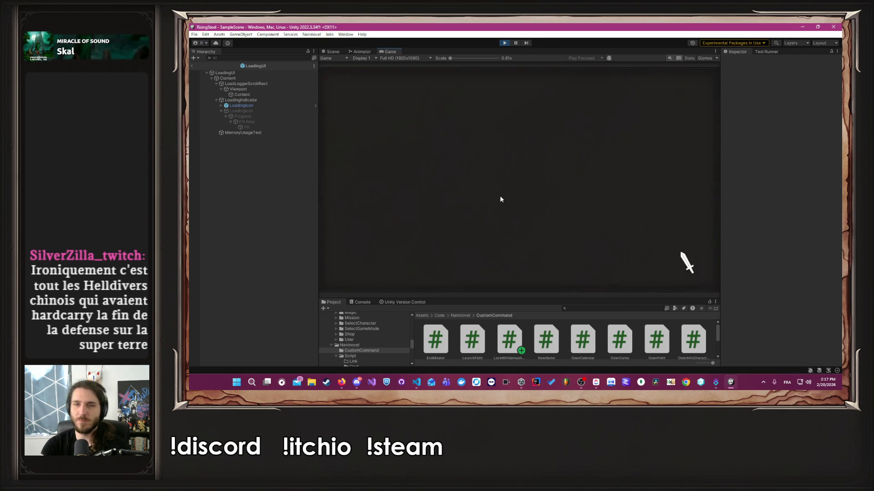
pyautogui.write('Albert')
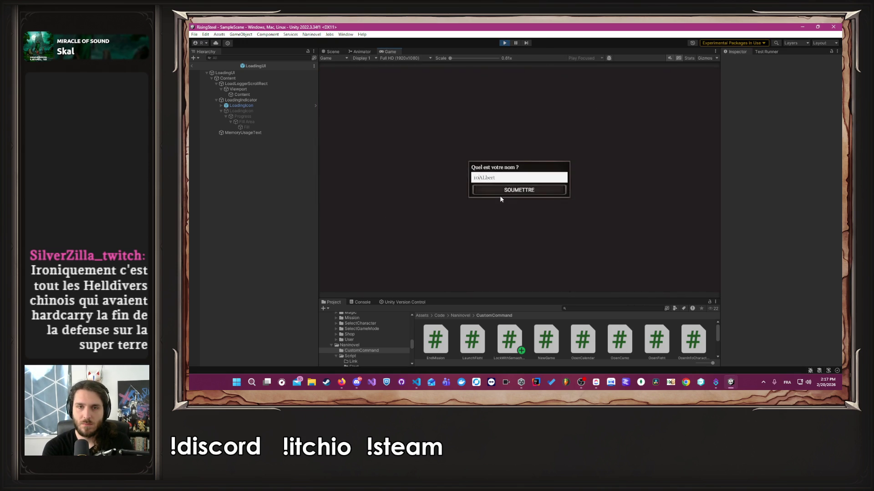
pyautogui.click(500, 196)
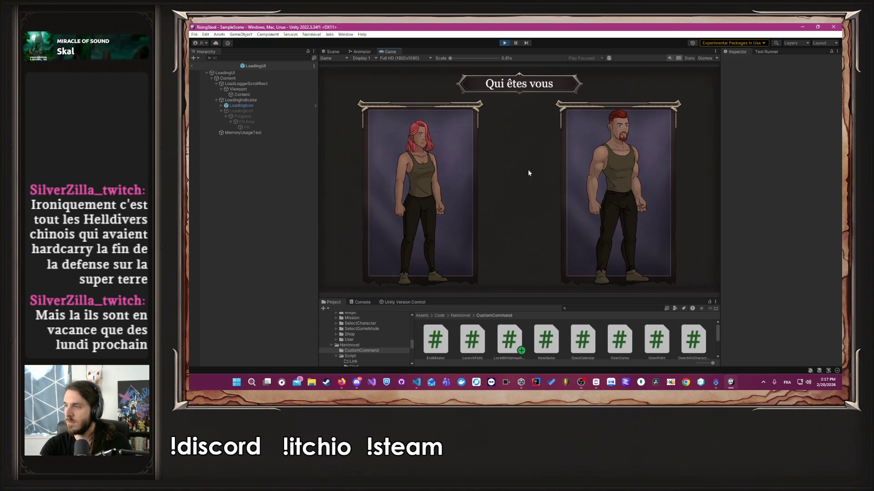
pyautogui.click(611, 179)
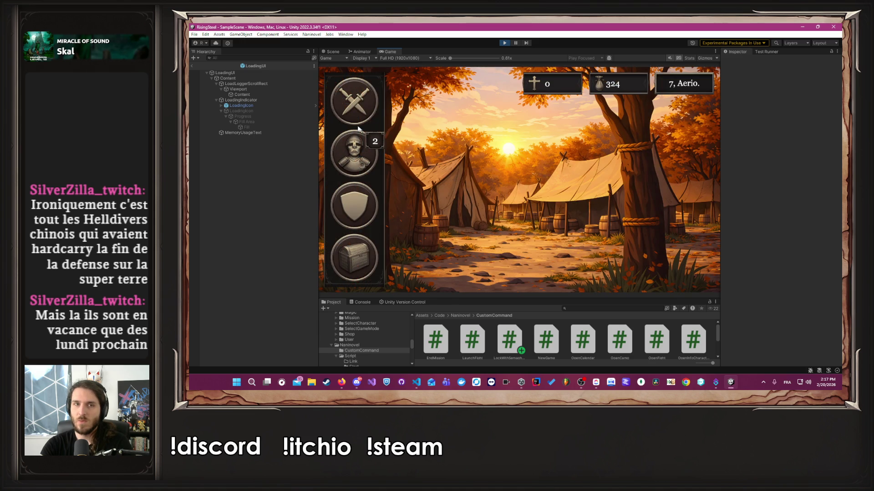
pyautogui.click(356, 121)
pyautogui.click(405, 167)
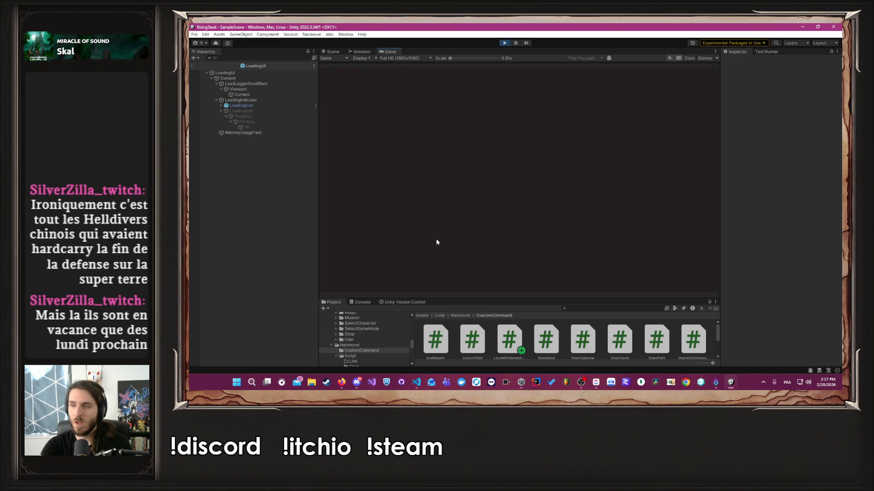
# Stop the play-test and bring Visual Studio Code back to the front.
pyautogui.click(504, 43)
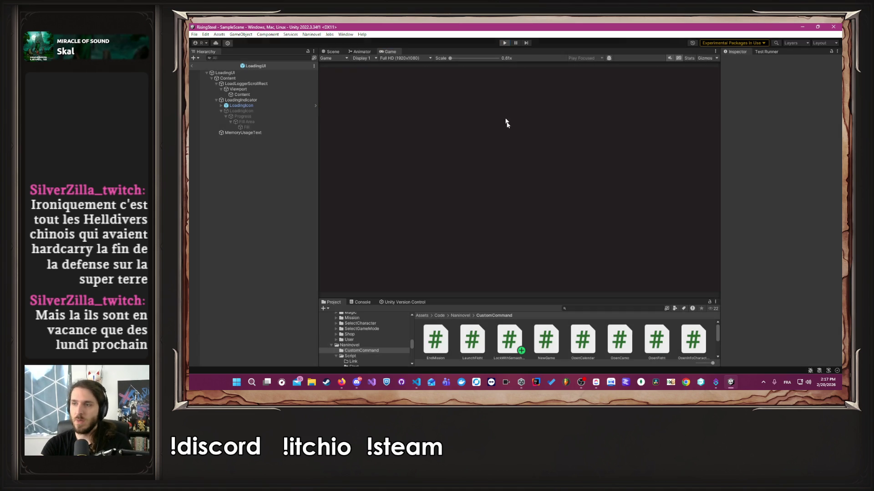
pyautogui.hotkey('alt', 'Tab')
pyautogui.click(555, 177)
pyautogui.click(444, 79)
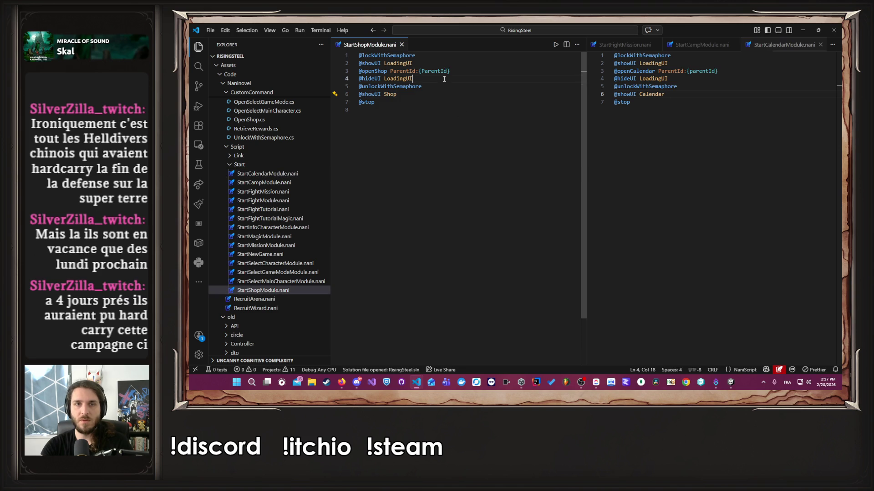
pyautogui.click(445, 94)
pyautogui.hotkey('alt', 'Up')
pyautogui.hotkey('alt', 'Up')
pyautogui.hotkey('alt', 'Up')
pyautogui.doubleClick(389, 94)
pyautogui.write('unlockInput')
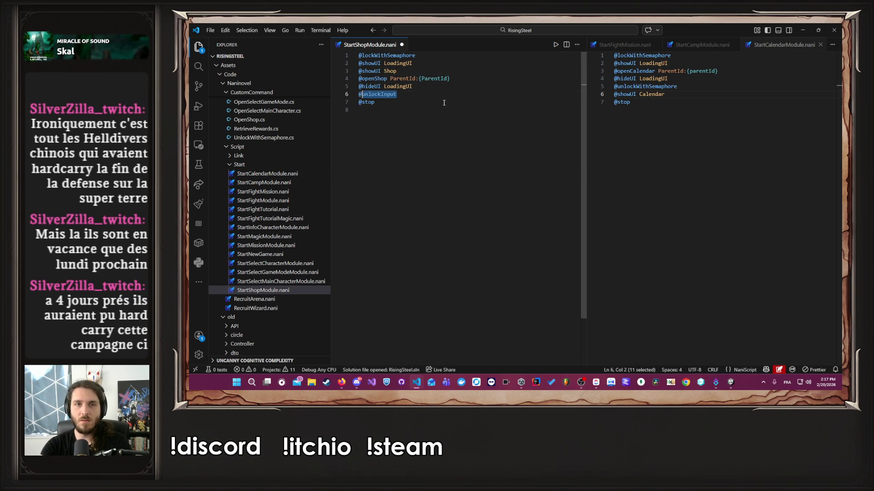
pyautogui.doubleClick(386, 56)
pyautogui.press('BackSpace')
pyautogui.write('lockInput')
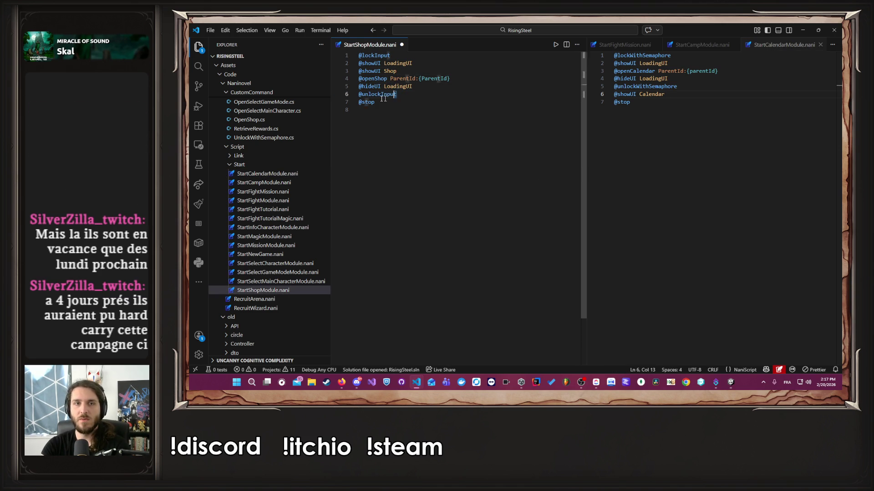
pyautogui.moveTo(397, 94); pyautogui.dragTo(321, 98)
pyautogui.hotkey('ctrl', 'shift', 'k')
pyautogui.click(374, 56)
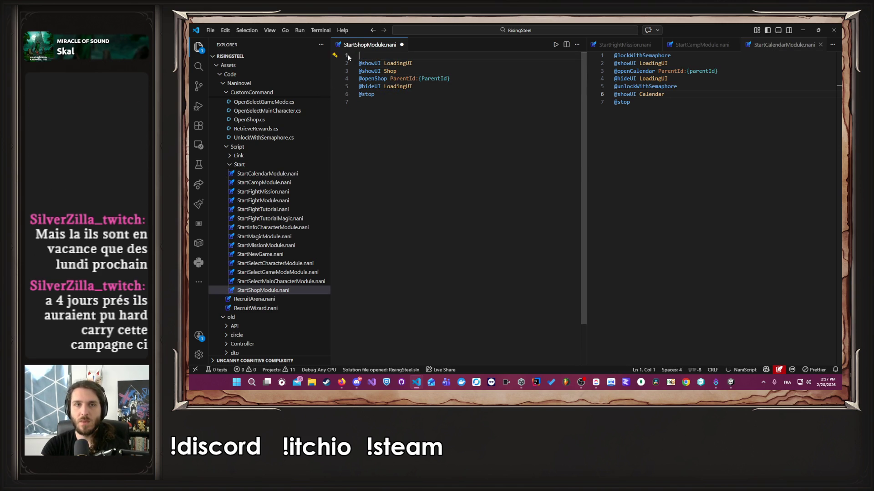
pyautogui.hotkey('ctrl', 'shift', 'k')
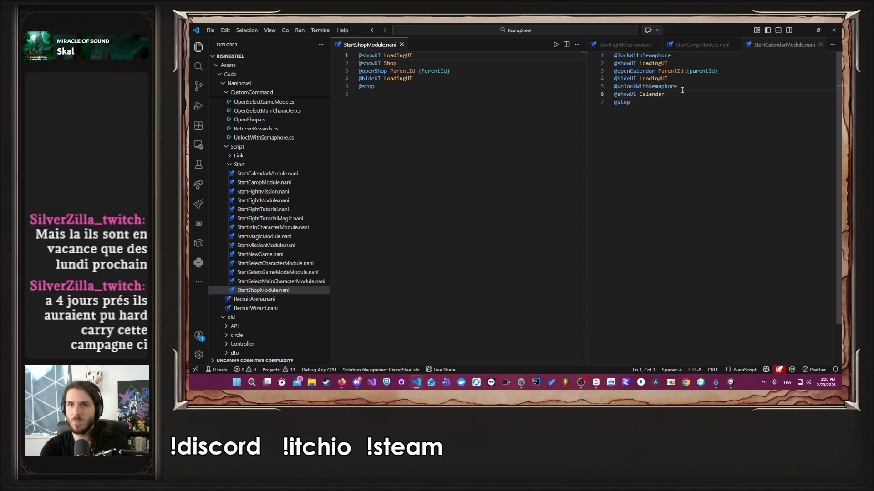
pyautogui.hotkey('ctrl', 'z')
pyautogui.hotkey('ctrl', 'z')
pyautogui.press('BackSpace')
pyautogui.press('BackSpace')
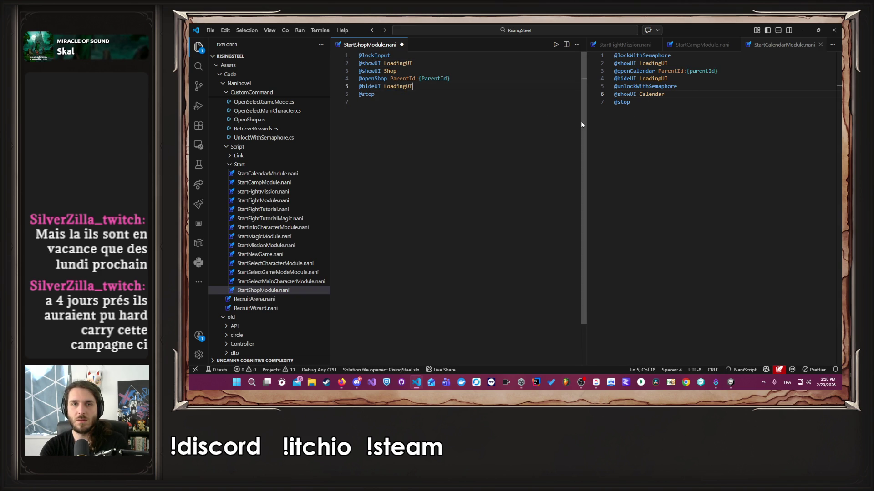
pyautogui.hotkey('ctrl', 'Home')
pyautogui.hotkey('ctrl', 'shift', 'k')
pyautogui.hotkey('ctrl', 'z')
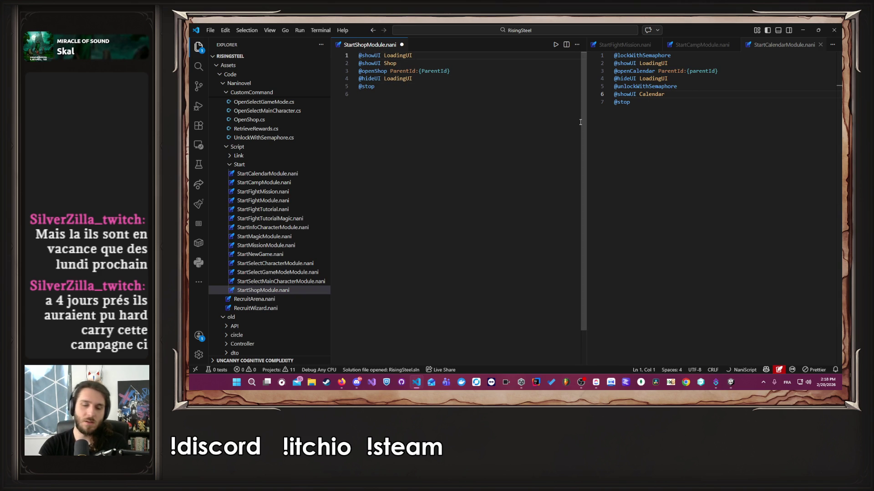
pyautogui.hotkey('ctrl', 'y')
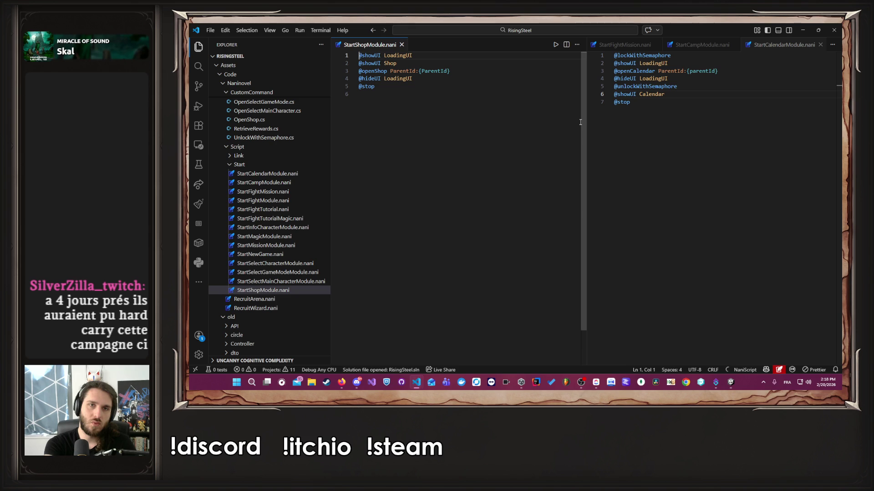
pyautogui.click(672, 94)
pyautogui.hotkey('alt', 'Up')
pyautogui.hotkey('alt', 'Up')
pyautogui.hotkey('alt', 'Up')
pyautogui.press('Tab')
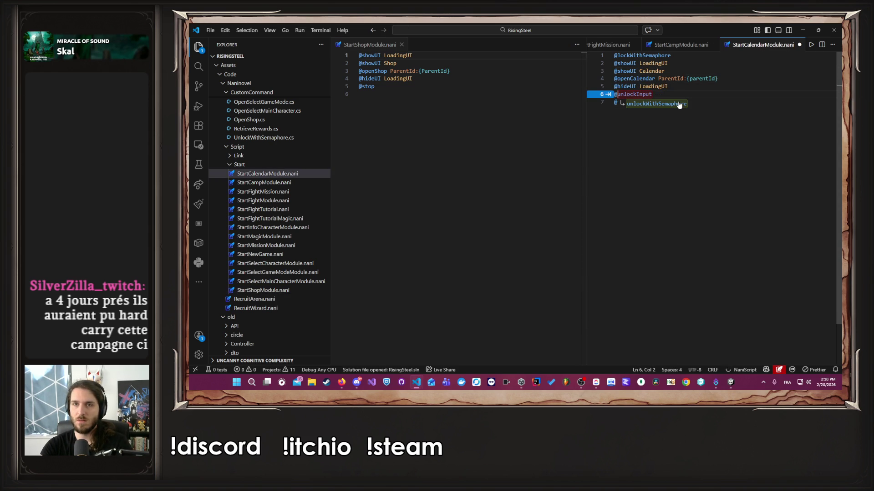
pyautogui.press('Tab')
pyautogui.hotkey('ctrl', 's')
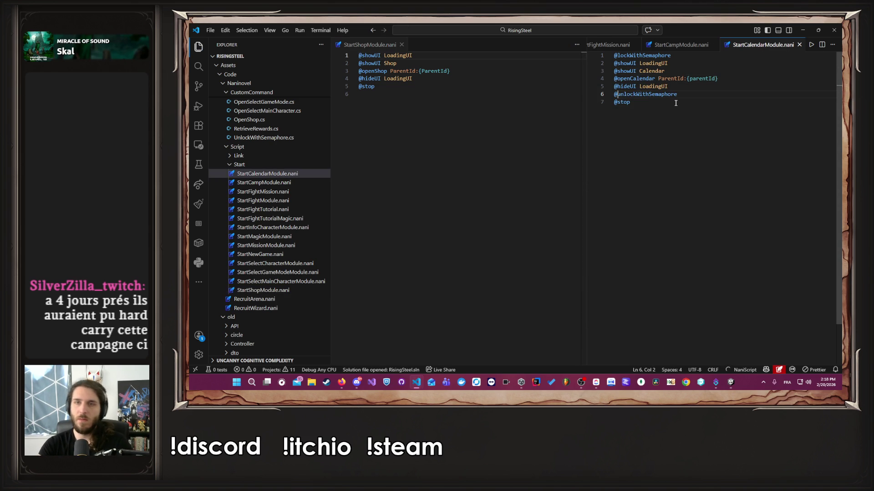
pyautogui.doubleClick(678, 58)
pyautogui.click(415, 57)
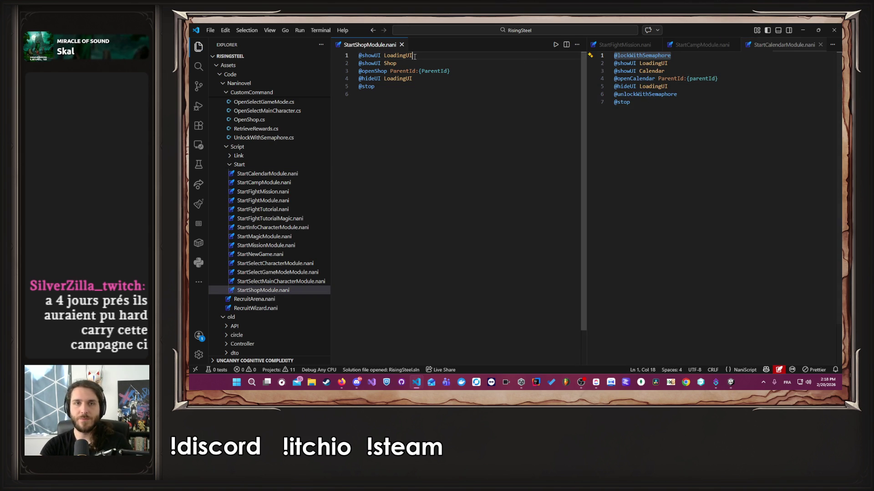
pyautogui.hotkey('ctrl', 'shift', 'Return')
pyautogui.hotkey('ctrl', 'v')
pyautogui.hotkey('ctrl', 'v')
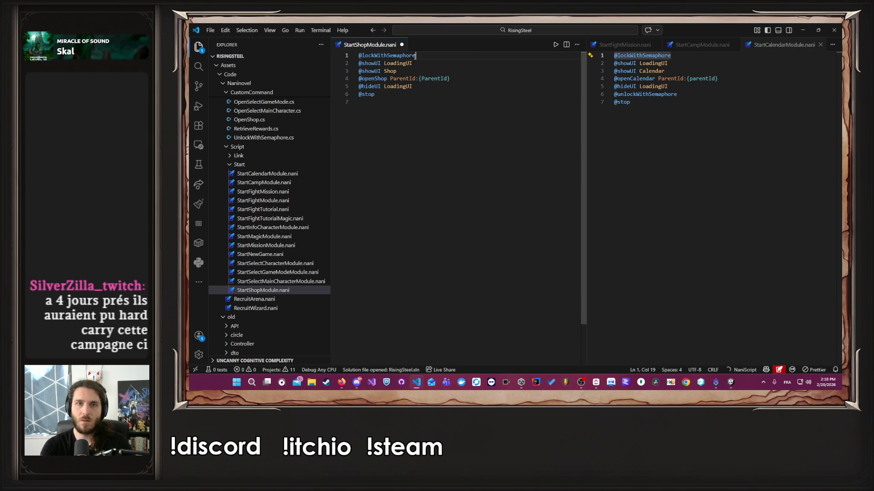
pyautogui.hotkey('ctrl', '2')
pyautogui.press('Down')
pyautogui.press('Down')
pyautogui.press('Down')
pyautogui.press('End')
pyautogui.hotkey('shift', 'Home')
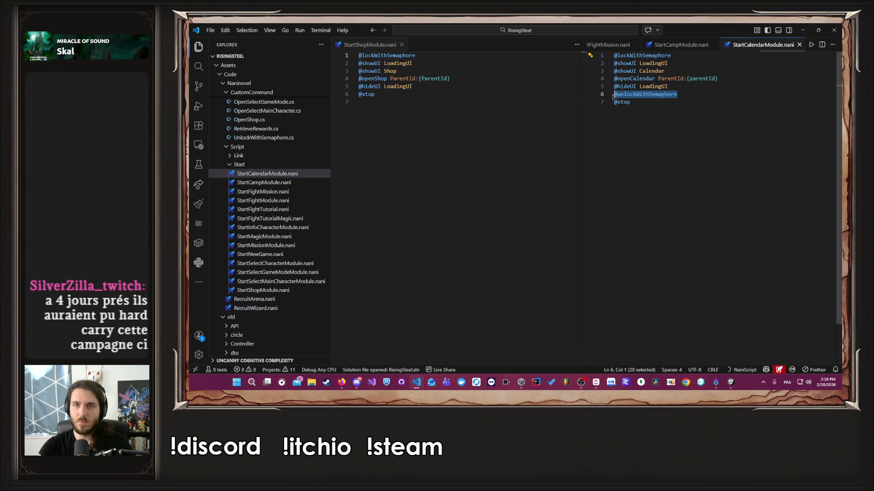
pyautogui.hotkey('ctrl', 'c')
pyautogui.click(464, 90)
pyautogui.press('Return')
pyautogui.hotkey('ctrl', 'v')
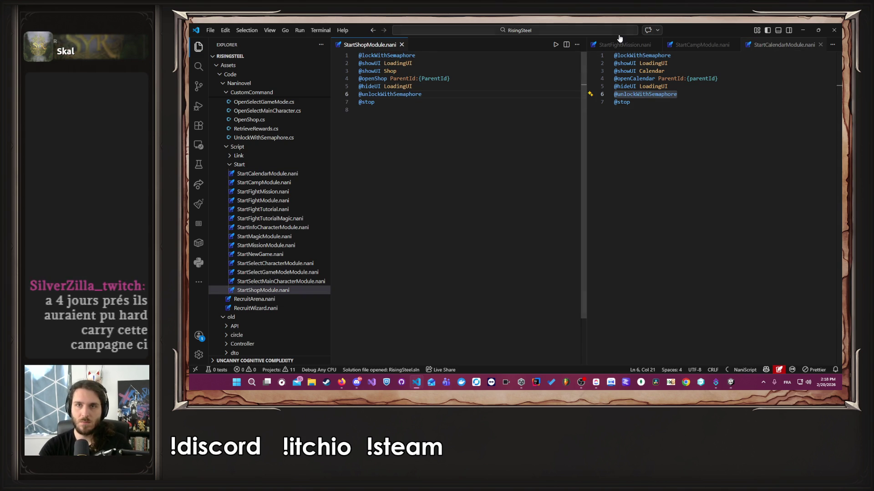
pyautogui.scroll(-2, 624, 45)
pyautogui.scroll(-2, 682, 46)
pyautogui.scroll(-2, 723, 45)
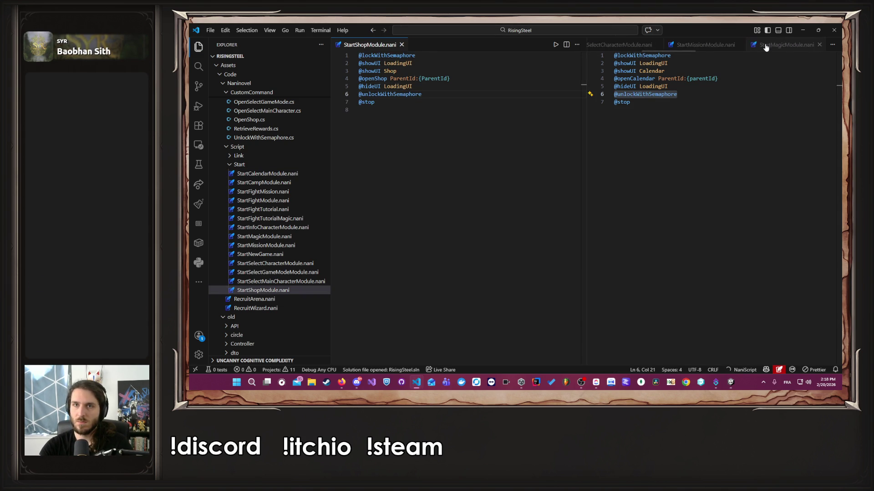
pyautogui.scroll(-2, 709, 48)
pyautogui.click(659, 46)
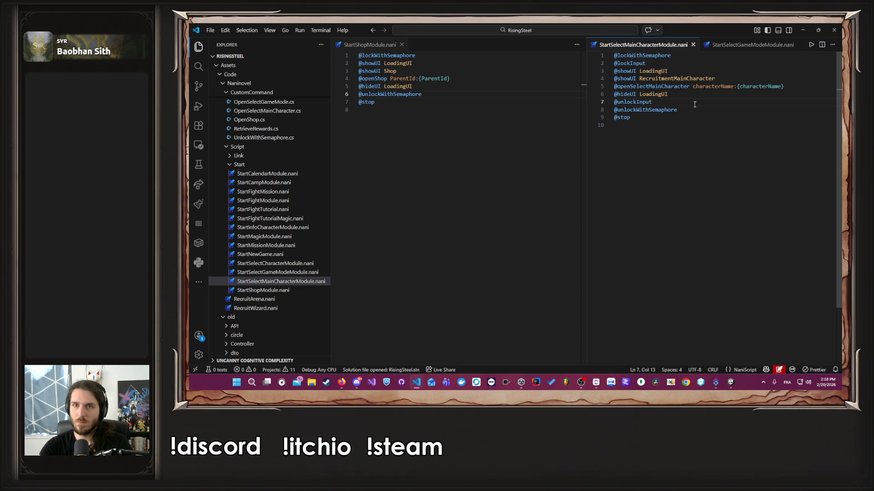
pyautogui.press('BackSpace')
pyautogui.press('BackSpace')
pyautogui.press('BackSpace')
pyautogui.press('BackSpace')
pyautogui.press('BackSpace')
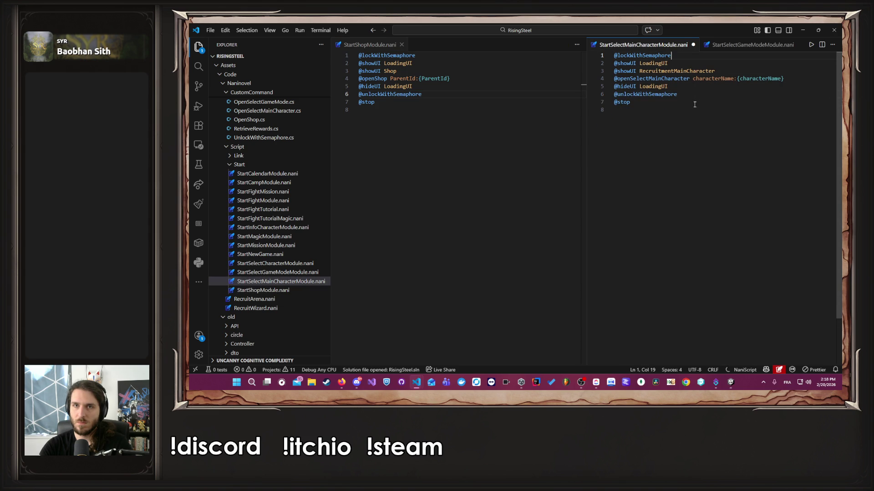
pyautogui.press('Down')
pyautogui.press('Down')
pyautogui.press('Down')
pyautogui.press('End')
pyautogui.hotkey('ctrl', 'BackSpace')
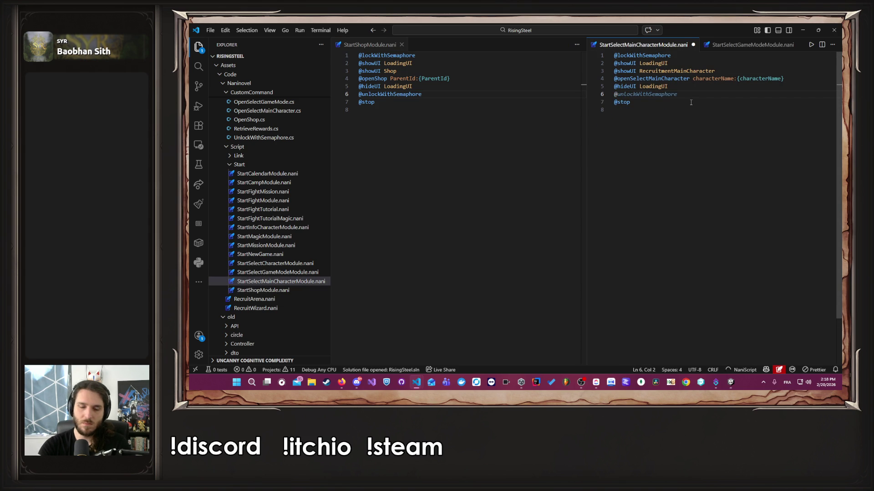
pyautogui.press('Tab')
pyautogui.hotkey('ctrl', 's')
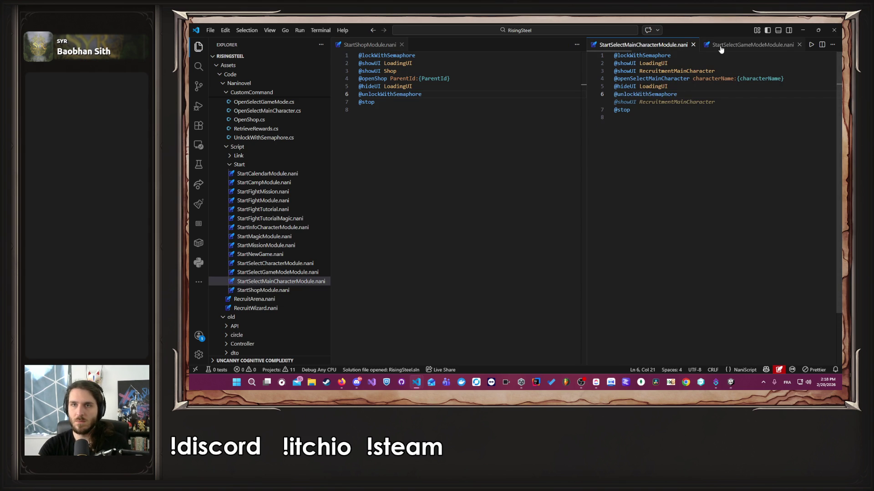
pyautogui.click(720, 48)
pyautogui.click(704, 103)
pyautogui.hotkey('ctrl', 'BackSpace')
pyautogui.press('BackSpace')
pyautogui.press('BackSpace')
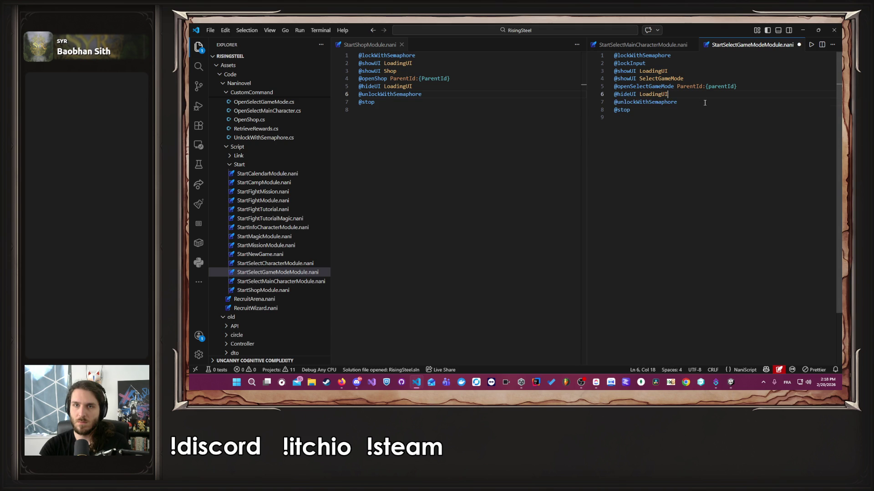
pyautogui.press('Up')
pyautogui.press('Up')
pyautogui.press('Up')
pyautogui.hotkey('ctrl', 'BackSpace')
pyautogui.press('BackSpace')
pyautogui.press('BackSpace')
pyautogui.scroll(-1, 694, 45)
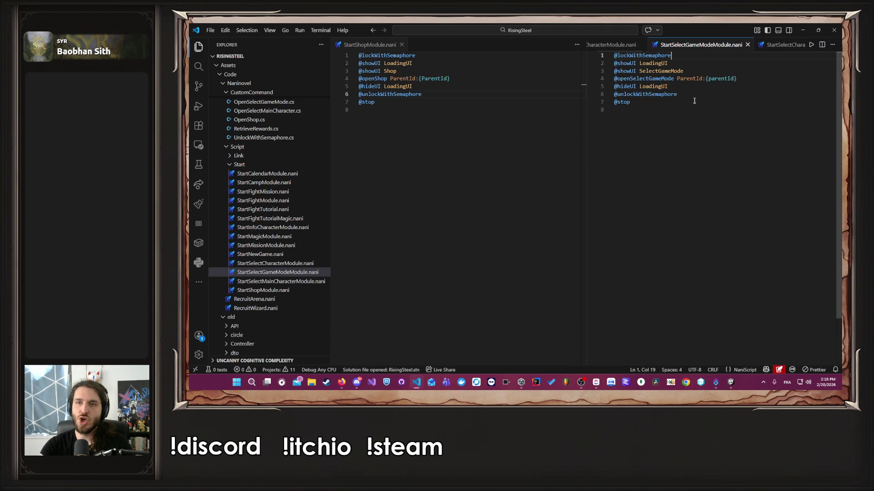
pyautogui.scroll(1, 708, 44)
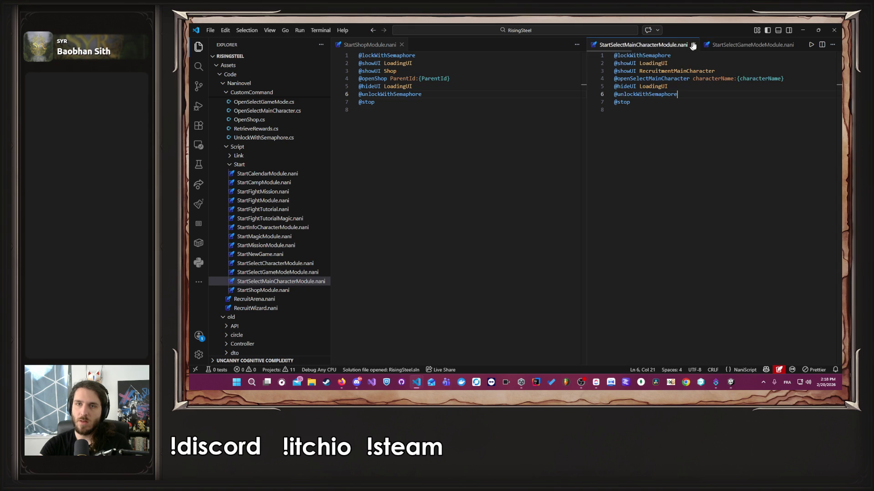
pyautogui.scroll(-1, 709, 44)
pyautogui.click(708, 44)
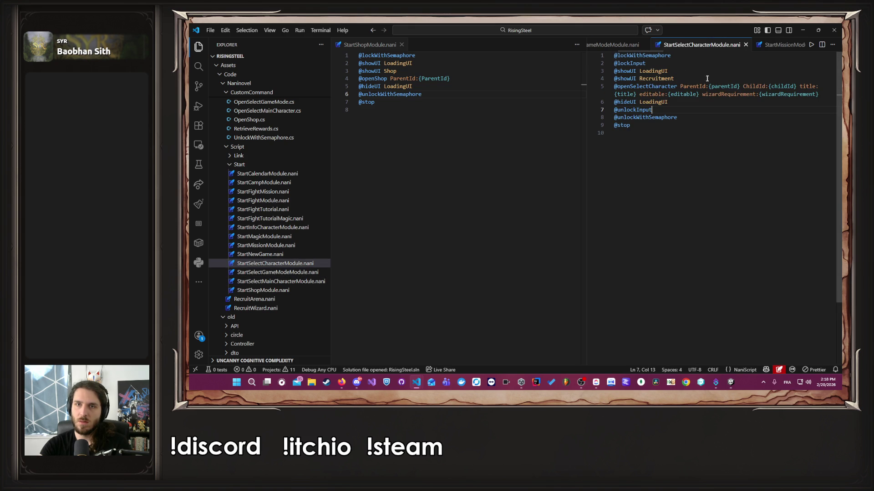
pyautogui.hotkey('ctrl', 'v')
pyautogui.press('Up')
pyautogui.press('Up')
pyautogui.press('Up')
pyautogui.hotkey('shift', 'Home')
pyautogui.press('BackSpace')
pyautogui.press('BackSpace')
pyautogui.hotkey('ctrl', 's')
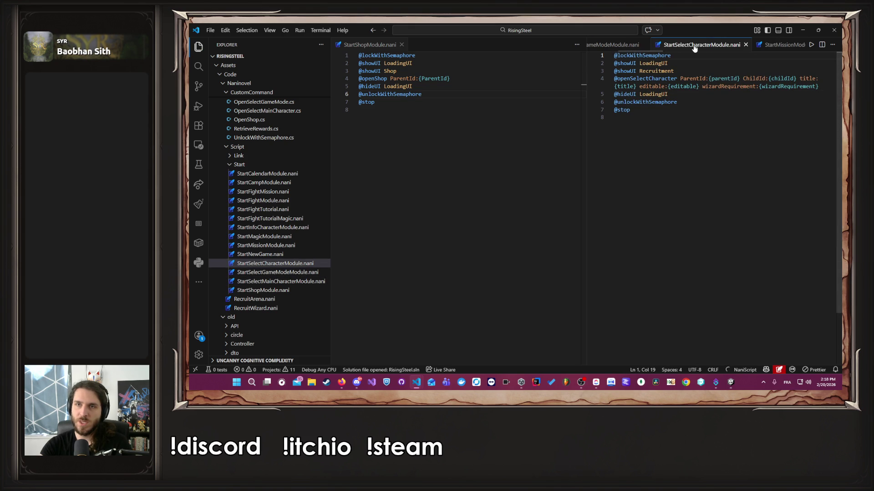
pyautogui.scroll(-1, 696, 46)
pyautogui.click(696, 46)
# Remove the input lock lines from the mission and magic module scripts and save them.
pyautogui.hotkey('ctrl', 'v')
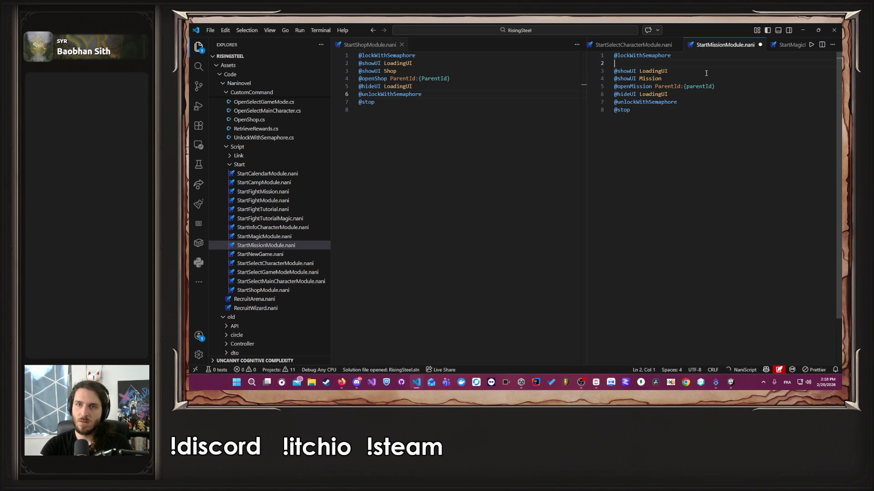
pyautogui.press('BackSpace')
pyautogui.scroll(-1, 710, 47)
pyautogui.click(722, 44)
pyautogui.hotkey('ctrl', 'v')
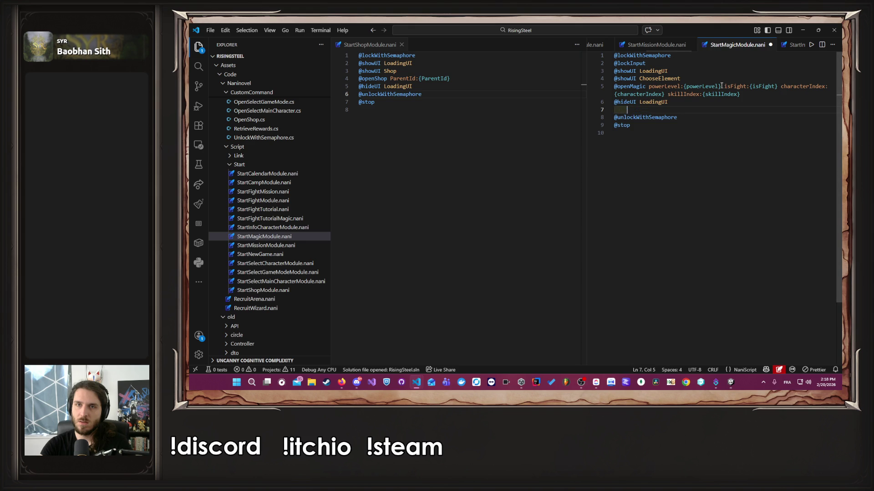
pyautogui.press('Up')
pyautogui.press('Up')
pyautogui.press('Up')
pyautogui.hotkey('shift', 'Home')
pyautogui.press('BackSpace')
pyautogui.press('BackSpace')
pyautogui.scroll(-1, 721, 46)
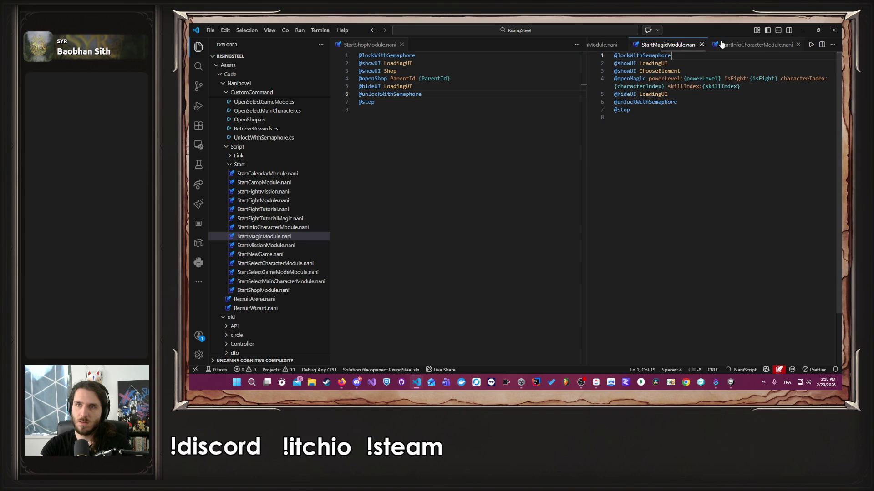
pyautogui.click(721, 44)
pyautogui.click(705, 104)
pyautogui.hotkey('ctrl', 'v')
pyautogui.press('Up')
pyautogui.press('Up')
pyautogui.press('Up')
pyautogui.hotkey('shift', 'Home')
pyautogui.press('BackSpace')
pyautogui.press('BackSpace')
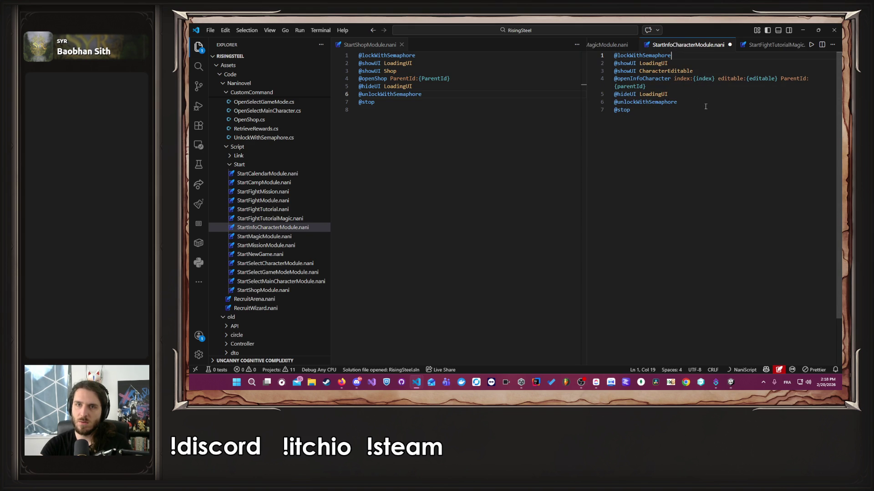
pyautogui.scroll(-1, 701, 45)
pyautogui.click(723, 45)
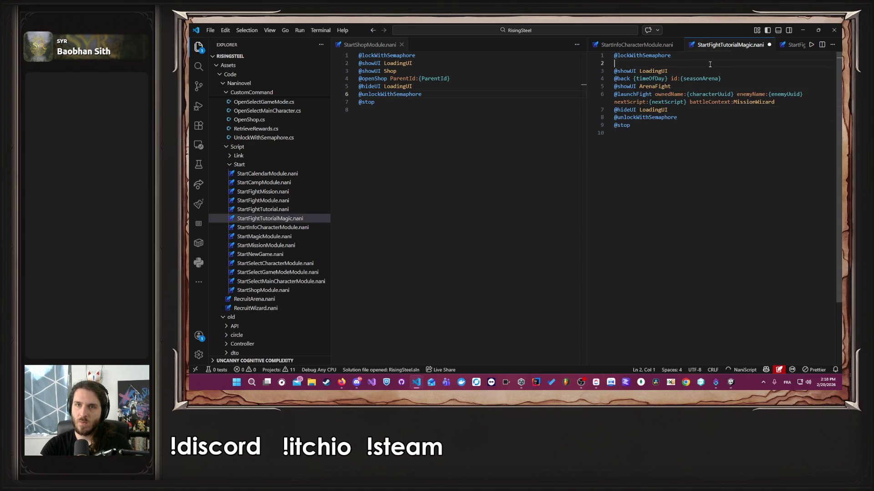
pyautogui.scroll(1, 710, 45)
pyautogui.click(711, 45)
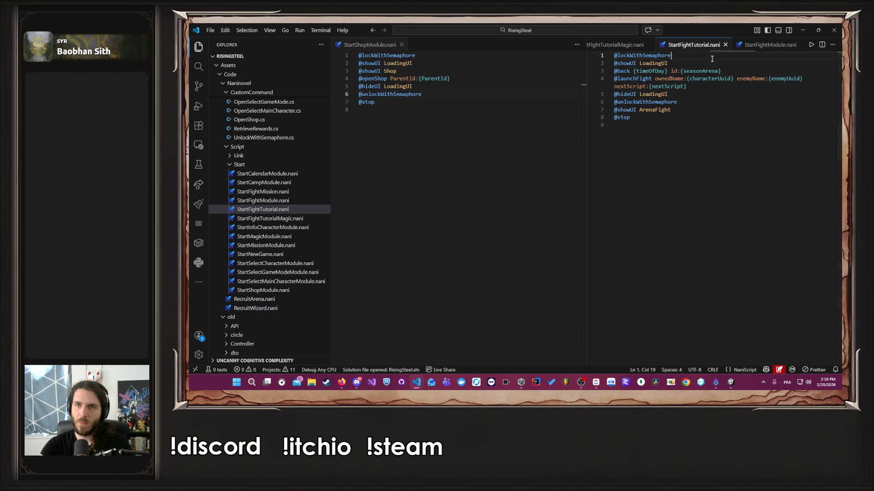
pyautogui.hotkey('ctrl', 'v')
pyautogui.hotkey('alt', 'Up')
pyautogui.hotkey('alt', 'Up')
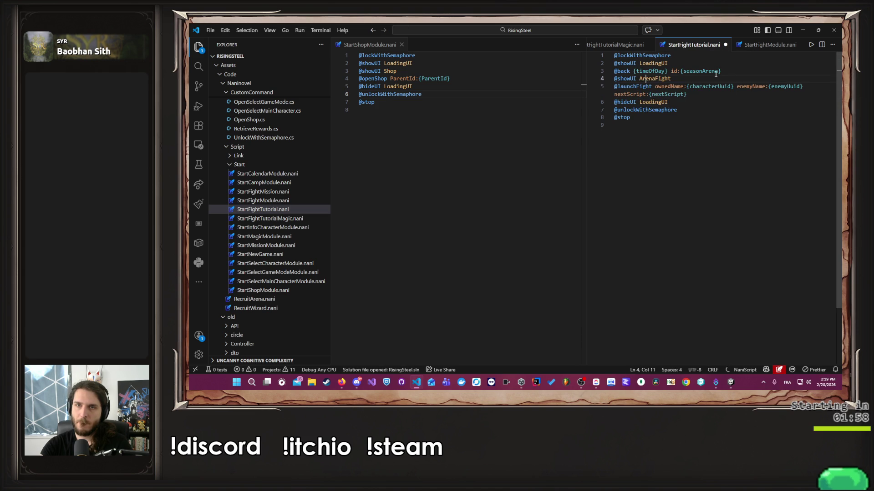
pyautogui.hotkey('ctrl', 'z')
pyautogui.hotkey('ctrl', 'z')
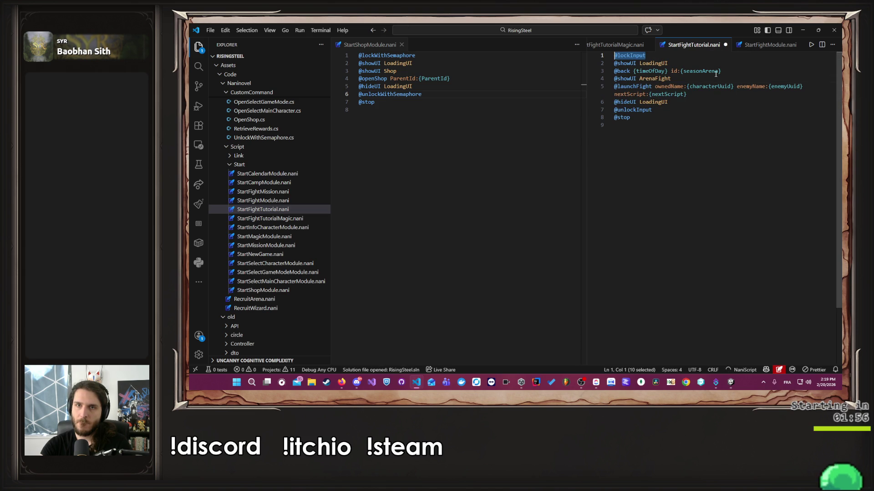
pyautogui.hotkey('ctrl', 'y')
pyautogui.hotkey('ctrl', 'y')
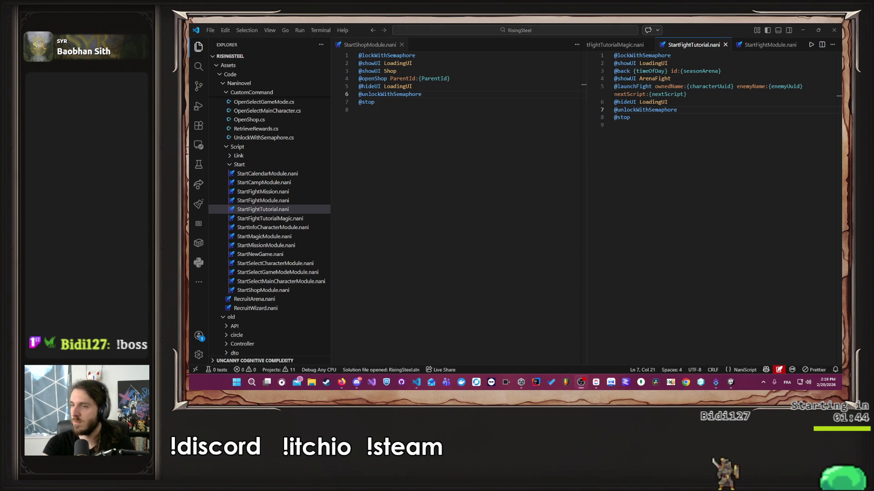
# Restore the semaphore lock/unlock commands in StartFightModule and StartFightMission via undo/redo and save.
pyautogui.click(752, 46)
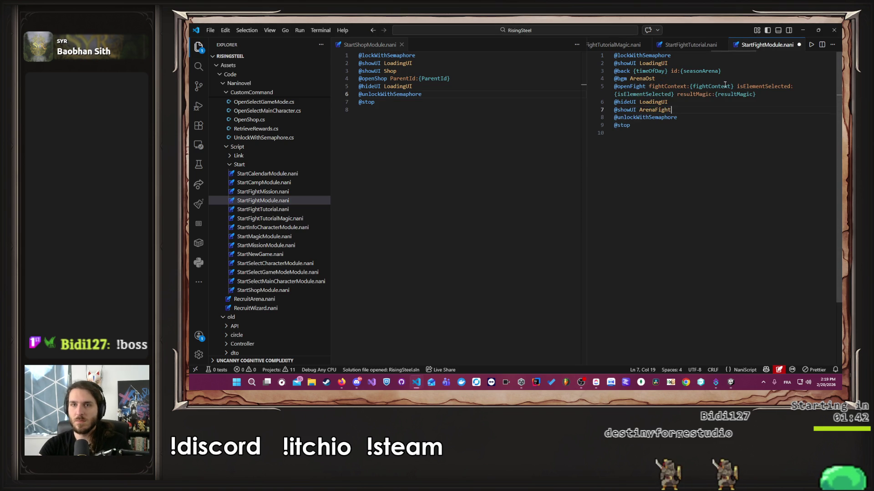
pyautogui.hotkey('ctrl', 'z')
pyautogui.hotkey('ctrl', 'z')
pyautogui.hotkey('ctrl', 'z')
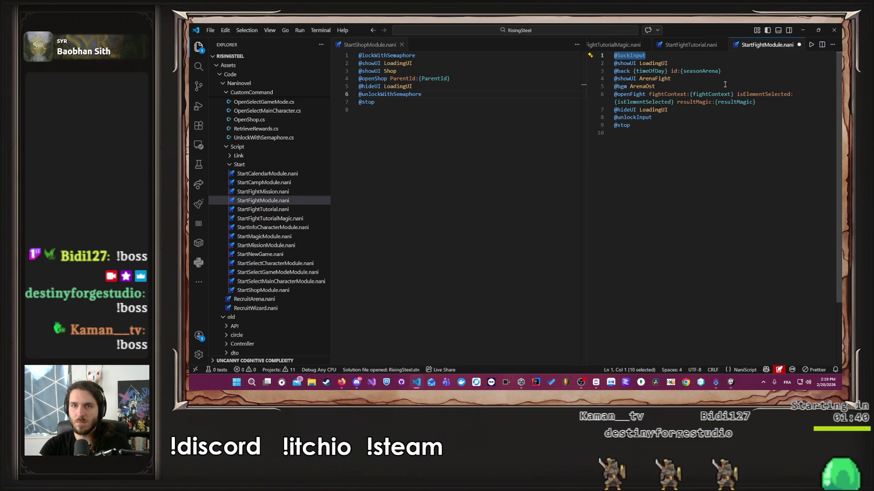
pyautogui.hotkey('ctrl', 'y')
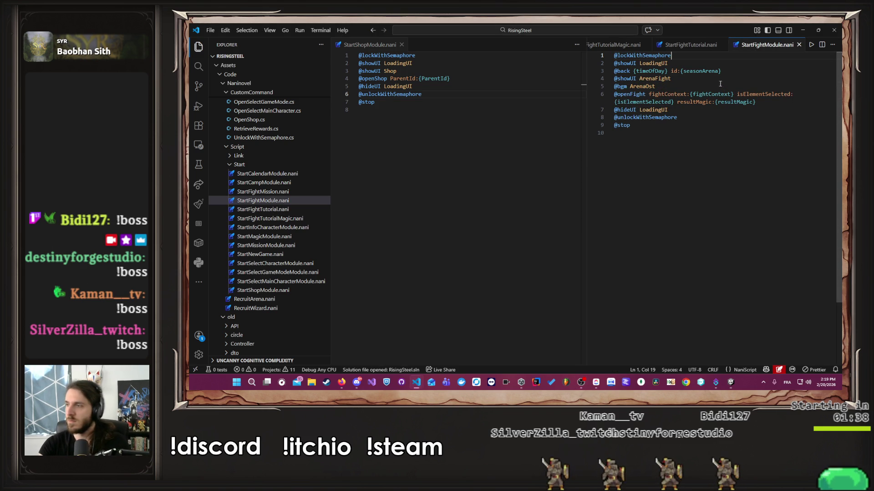
pyautogui.scroll(-2, 715, 44)
pyautogui.click(757, 45)
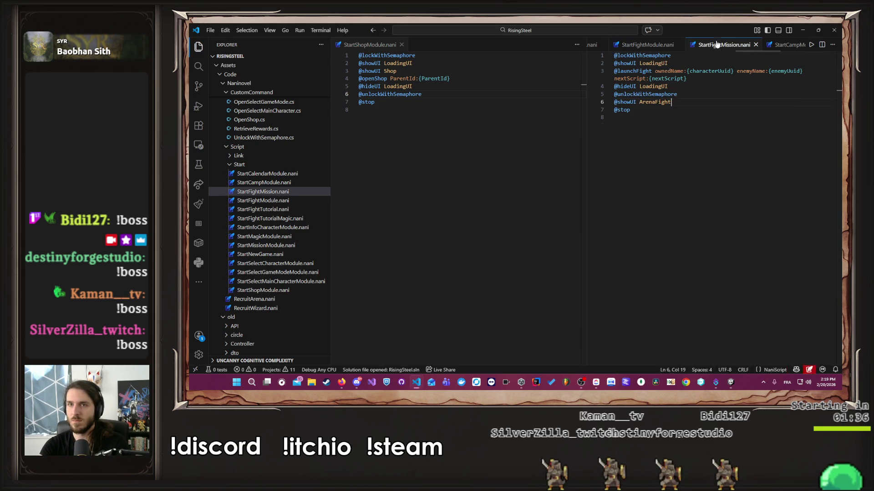
pyautogui.hotkey('ctrl', 'z')
pyautogui.hotkey('ctrl', 'z')
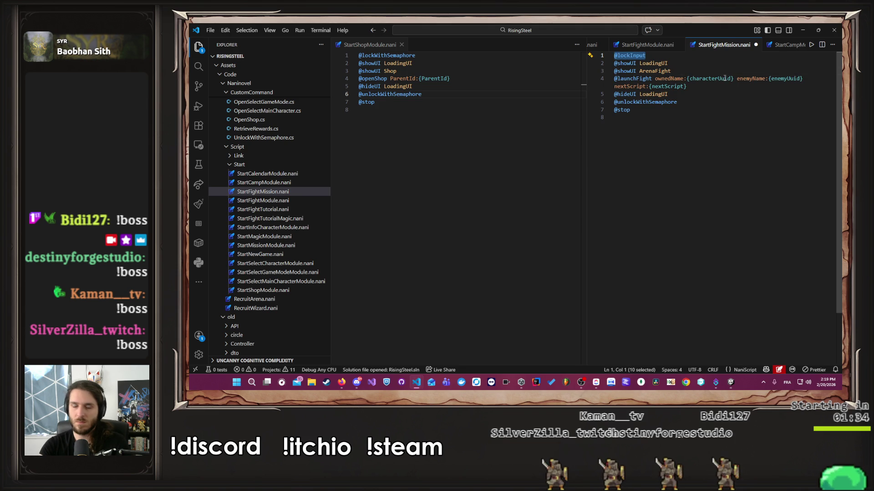
pyautogui.hotkey('ctrl', 'y')
pyautogui.scroll(-1, 751, 44)
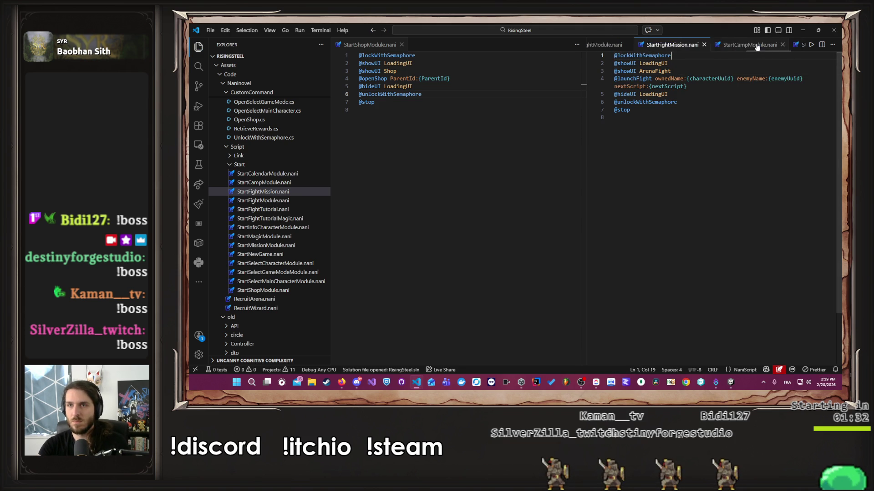
# Swap in the semaphore commands in StartCampModule and StartCalendarModule, save, and bring Unity forward.
pyautogui.click(696, 45)
pyautogui.hotkey('ctrl', 'z')
pyautogui.hotkey('ctrl', 'z')
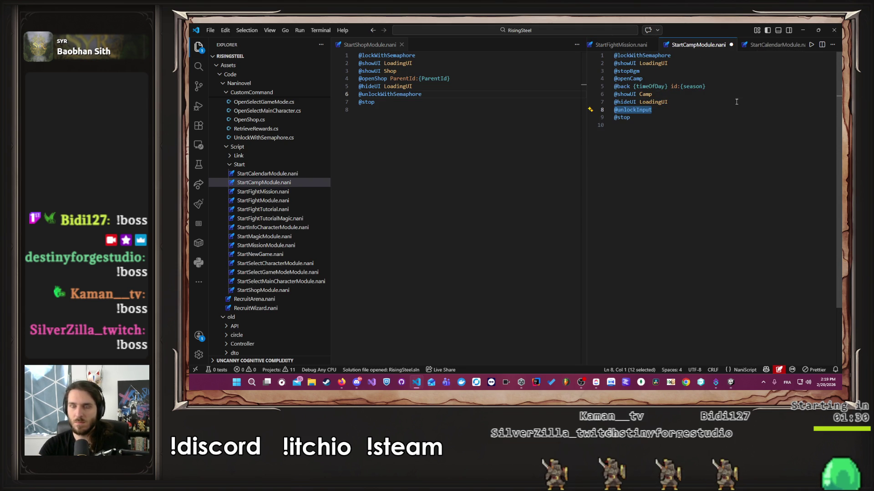
pyautogui.hotkey('ctrl', 'y')
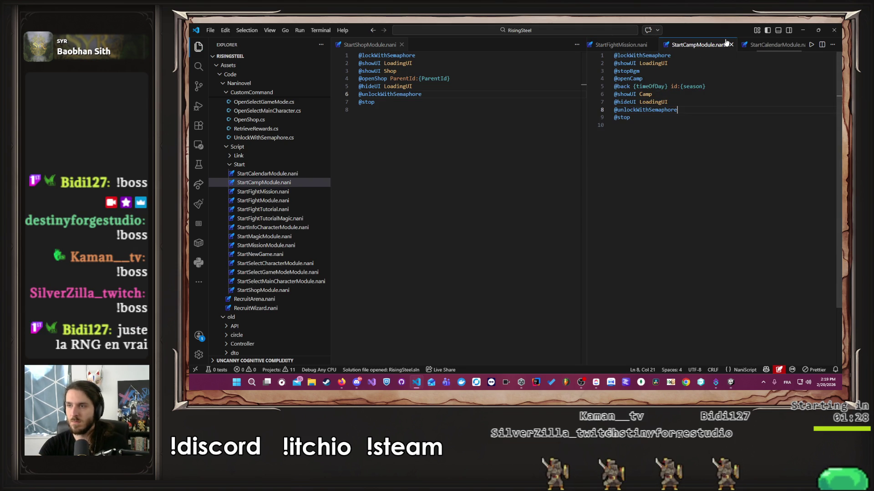
pyautogui.scroll(-1, 747, 48)
pyautogui.click(747, 47)
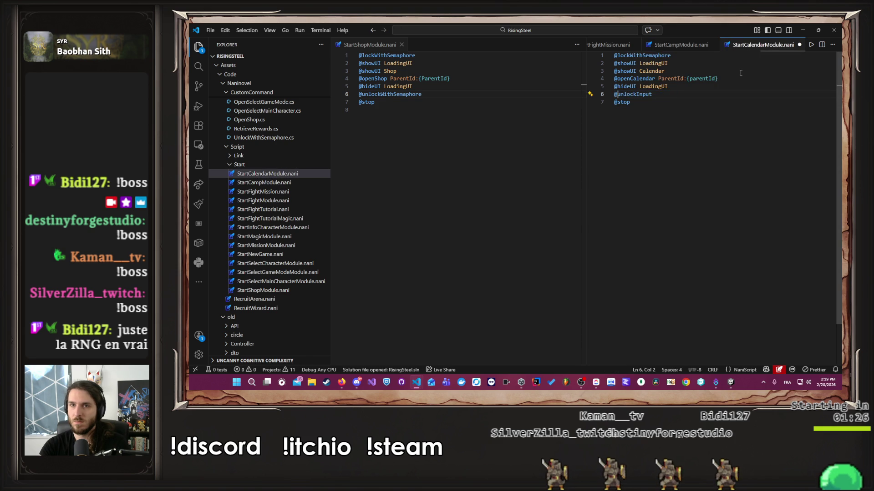
pyautogui.hotkey('ctrl', 'y')
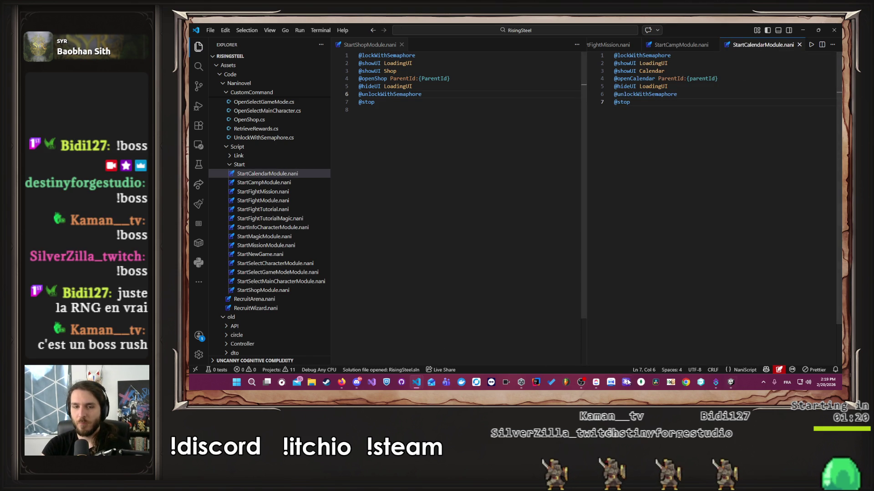
pyautogui.click(729, 383)
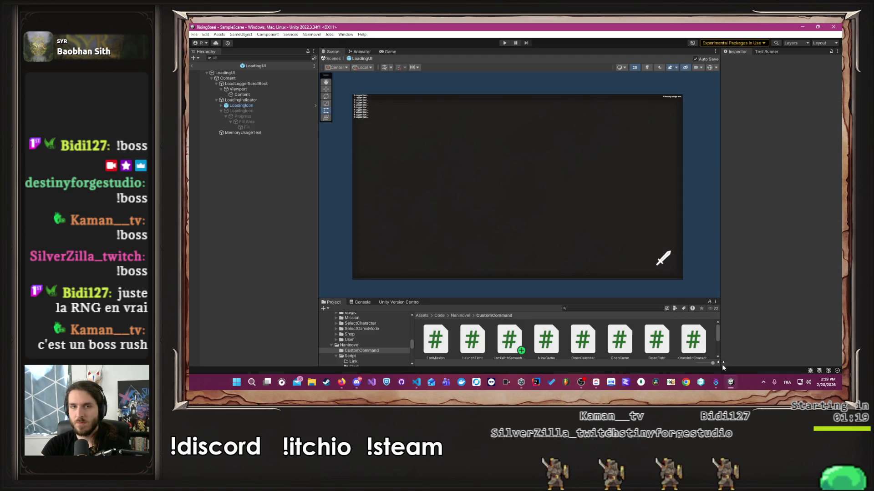
pyautogui.click(504, 43)
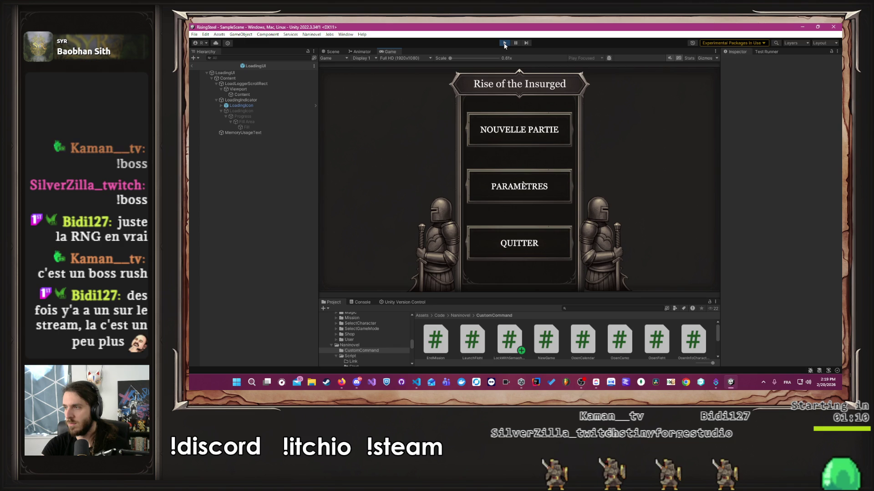
pyautogui.click(504, 135)
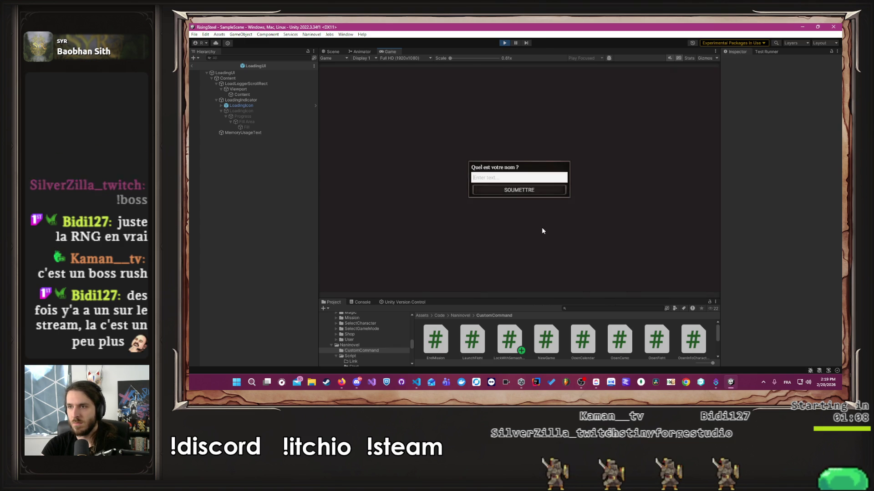
pyautogui.write('Albert')
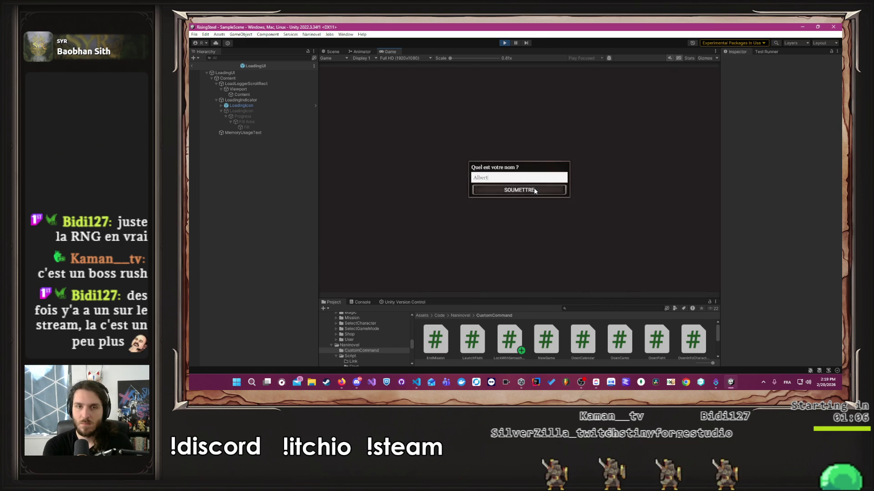
pyautogui.click(534, 190)
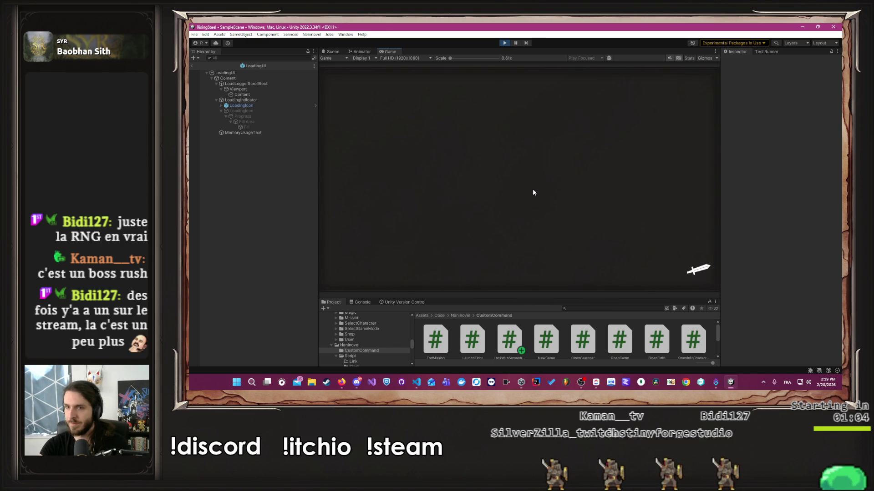
pyautogui.click(566, 214)
pyautogui.click(535, 173)
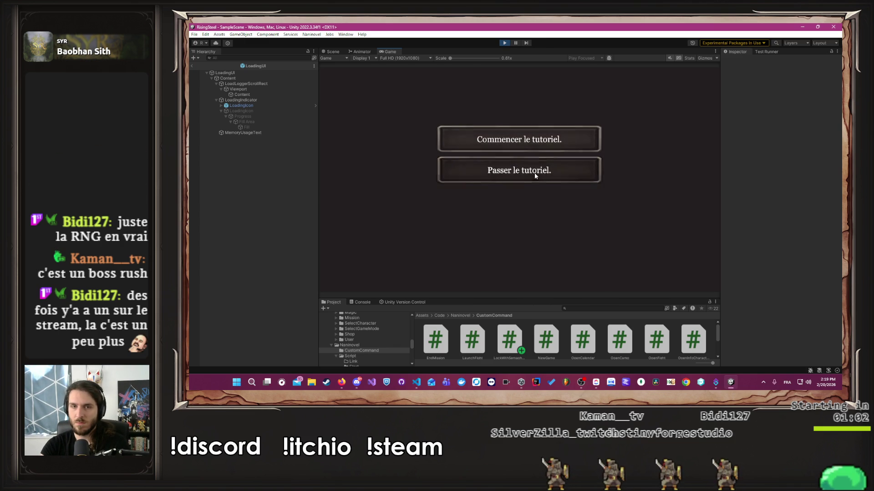
pyautogui.click(346, 201)
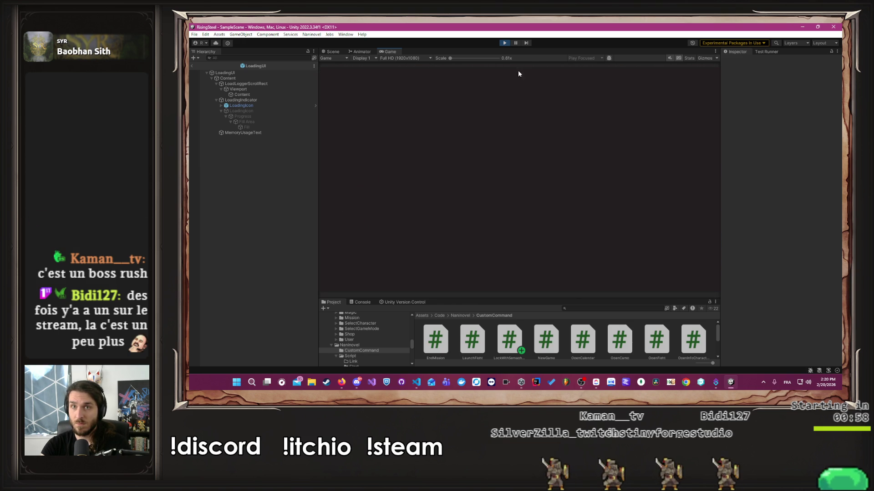
pyautogui.click(500, 44)
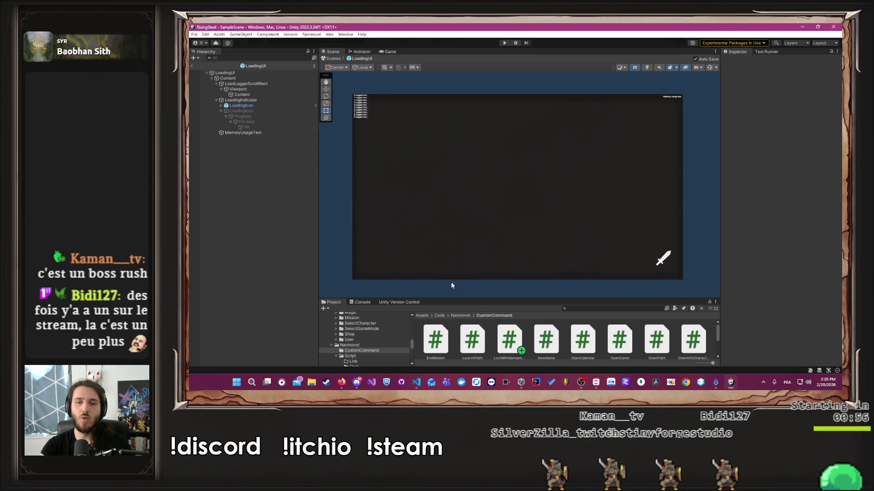
# Enlarge the Project panel, reimport the Naninovel folder, and start play mode.
pyautogui.moveTo(476, 297); pyautogui.dragTo(478, 170)
pyautogui.scroll(-5, 357, 266)
pyautogui.scroll(-3, 360, 267)
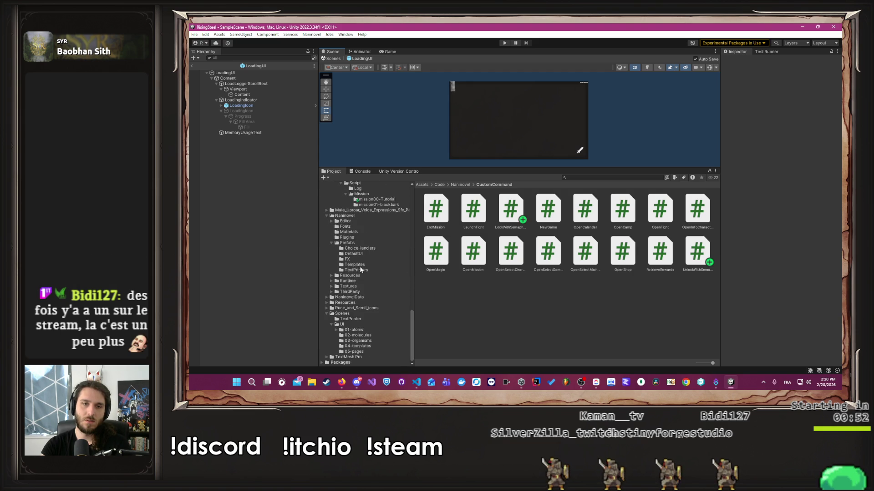
pyautogui.scroll(-3, 362, 267)
pyautogui.scroll(-5, 382, 273)
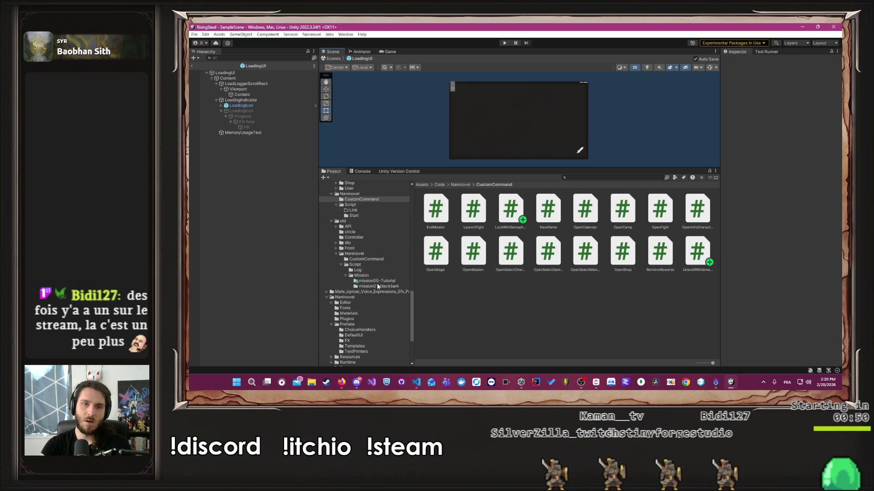
pyautogui.rightClick(349, 196)
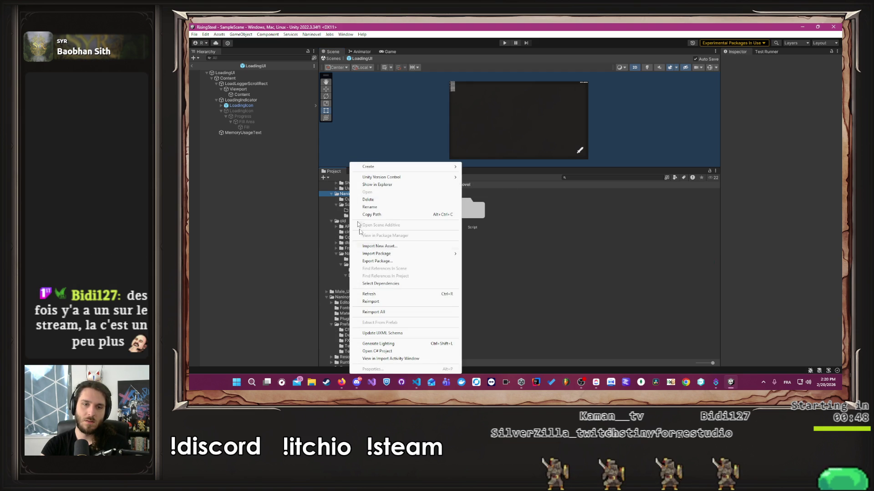
pyautogui.click(388, 303)
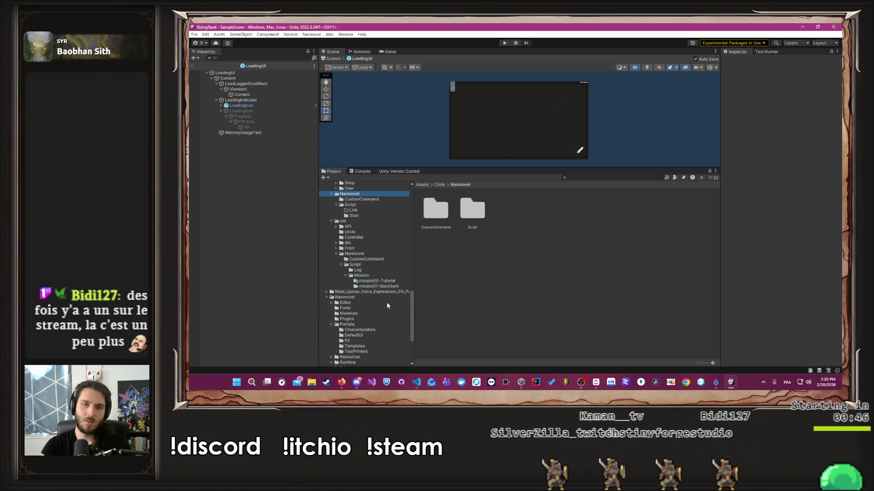
pyautogui.click(504, 42)
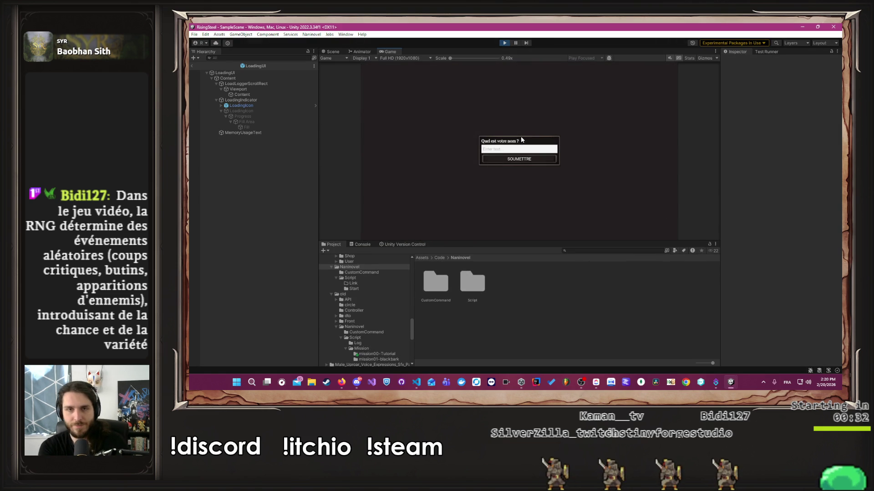
# Submit the name, pick the male character, skip the tutorial, and open Entraînement and the recruit's stats.
pyautogui.press('Return')
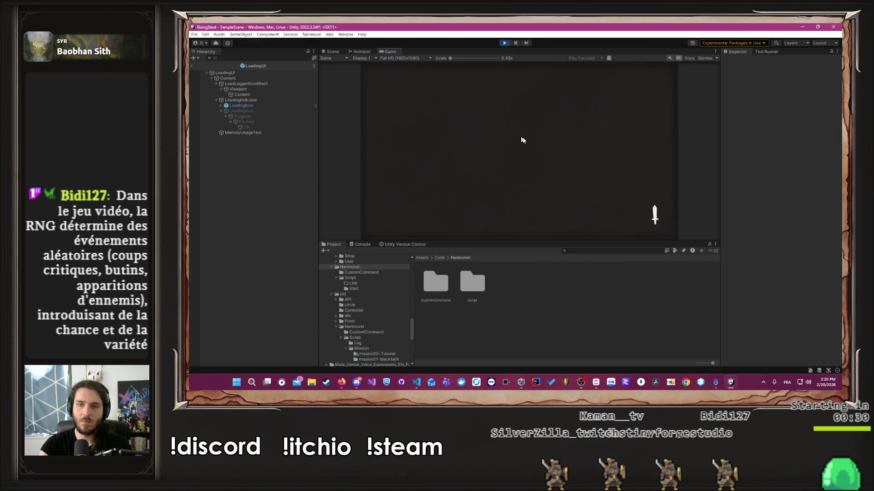
pyautogui.click(572, 191)
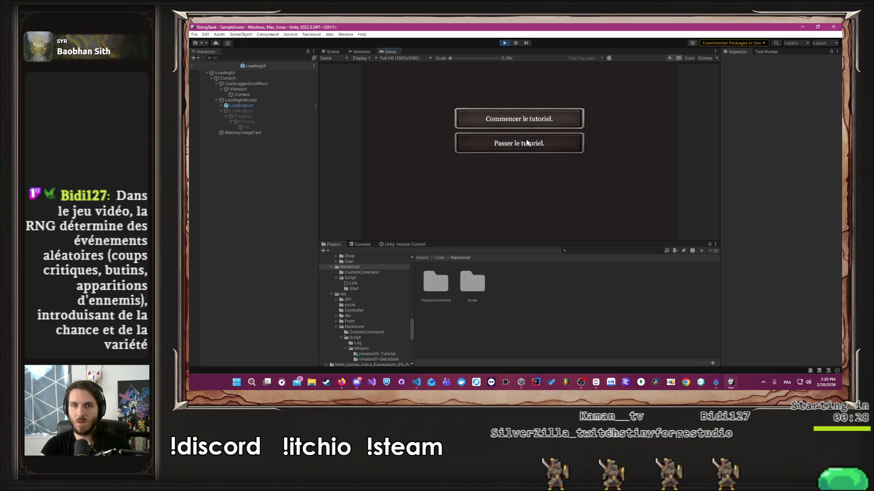
pyautogui.click(527, 139)
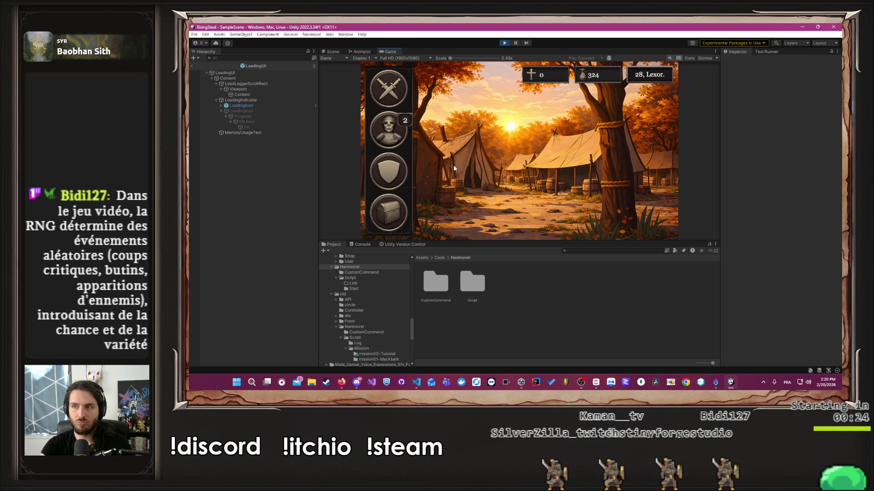
pyautogui.click(392, 170)
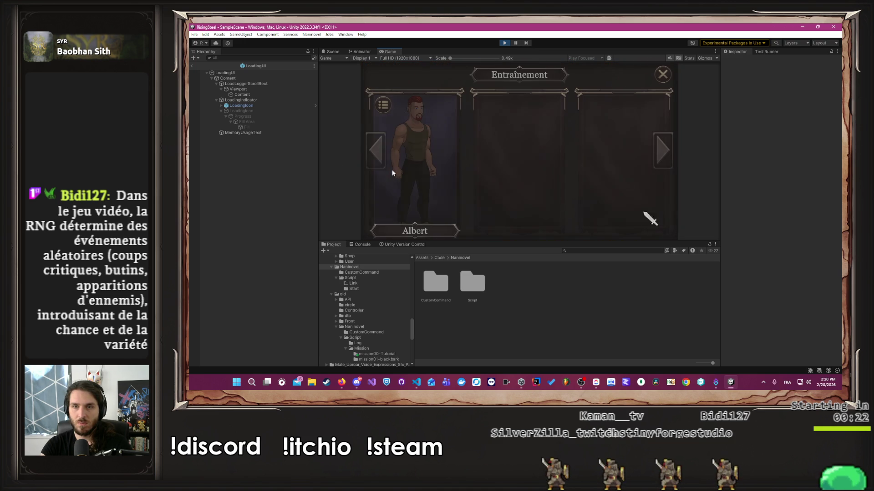
pyautogui.click(392, 170)
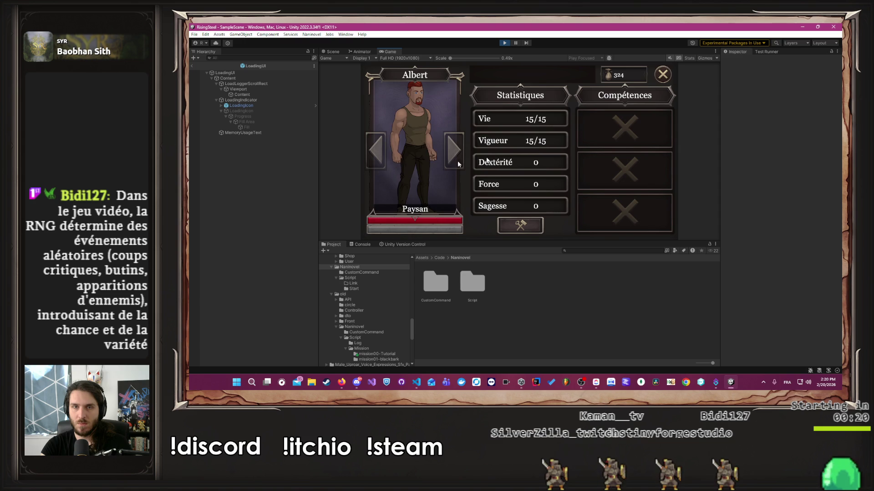
# Close the stats and training screens, stop the game, and switch back to Visual Studio Code.
pyautogui.click(662, 78)
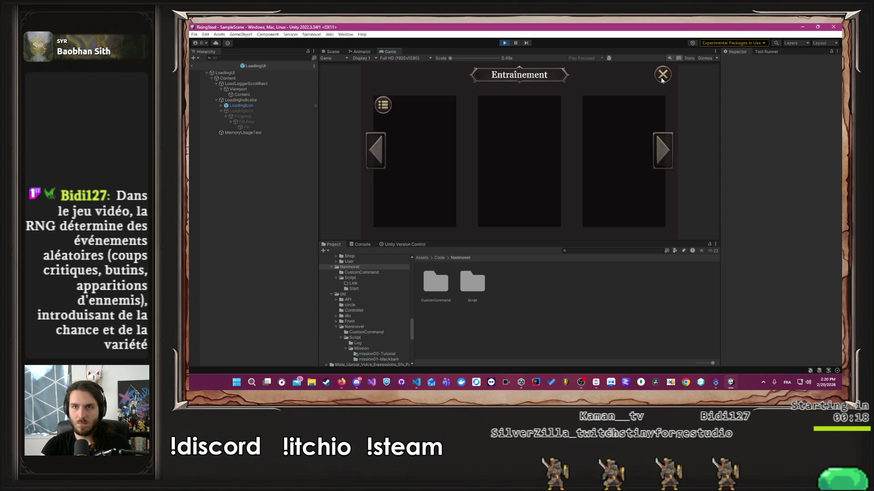
pyautogui.click(661, 76)
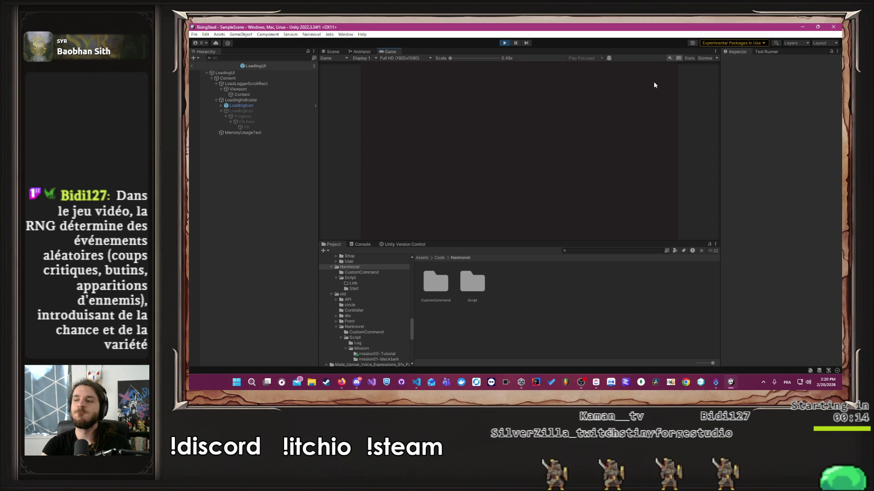
pyautogui.click(505, 43)
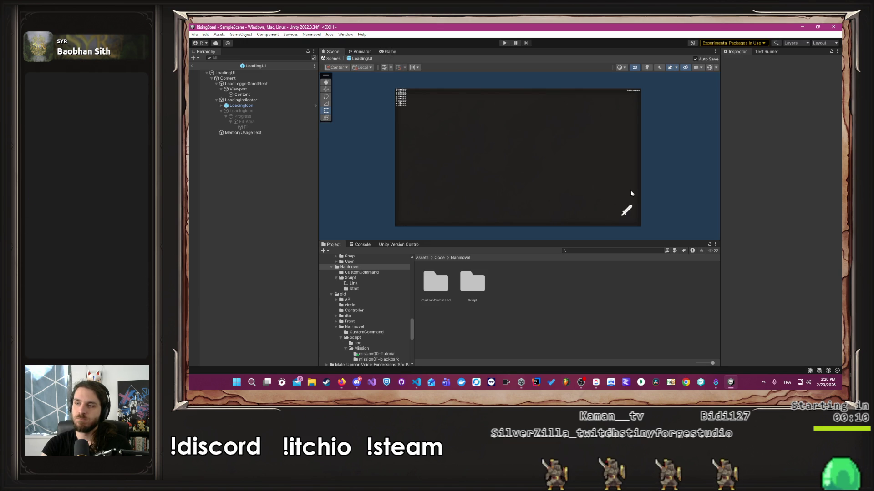
pyautogui.hotkey('alt', 'Tab')
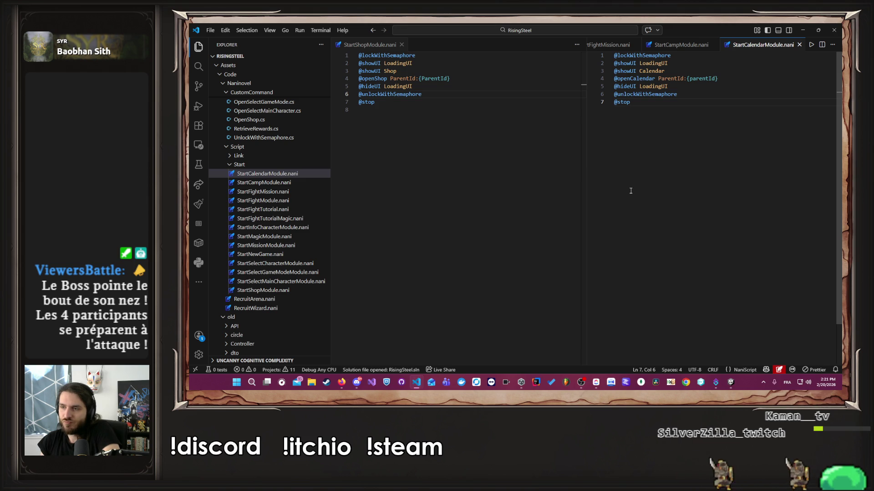
# Close the camp and calendar script tabs and bring up LockWithSemaphore.cs from the Explorer for review.
pyautogui.click(655, 55)
pyautogui.scroll(2, 655, 45)
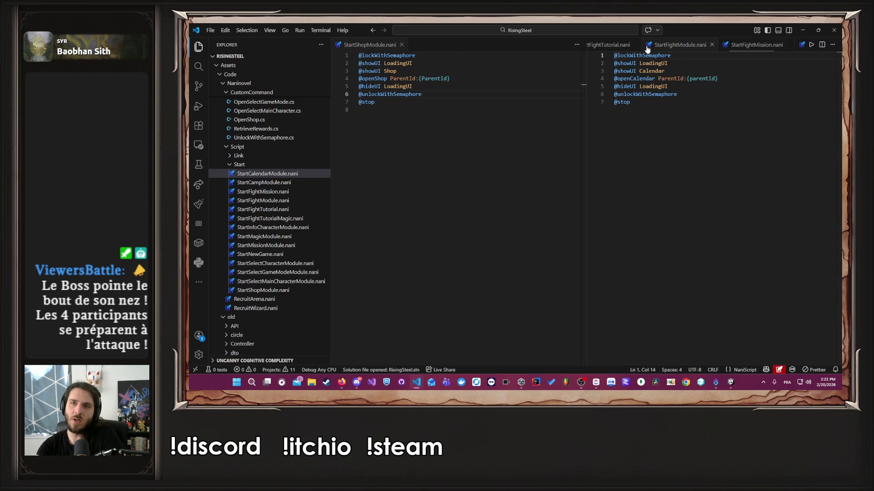
pyautogui.scroll(2, 646, 48)
pyautogui.scroll(2, 646, 49)
pyautogui.scroll(-2, 647, 48)
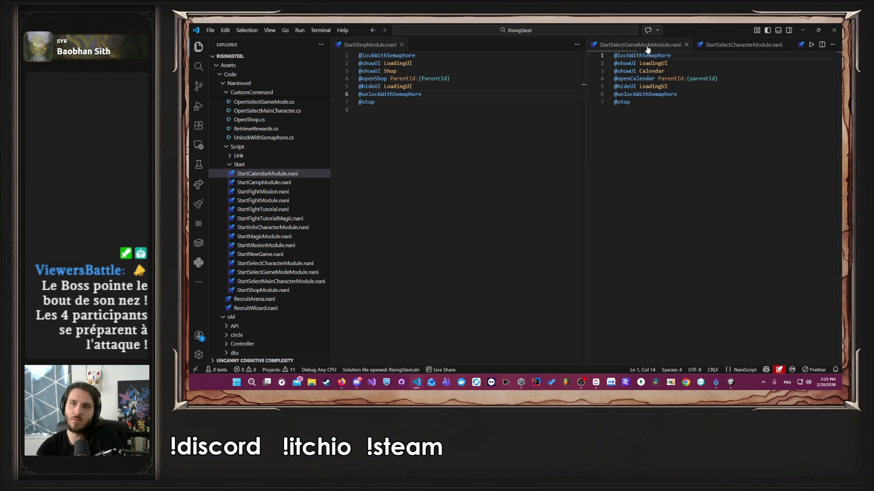
pyautogui.scroll(-2, 646, 48)
pyautogui.scroll(-2, 646, 48)
pyautogui.scroll(-2, 647, 48)
pyautogui.middleClick(647, 48)
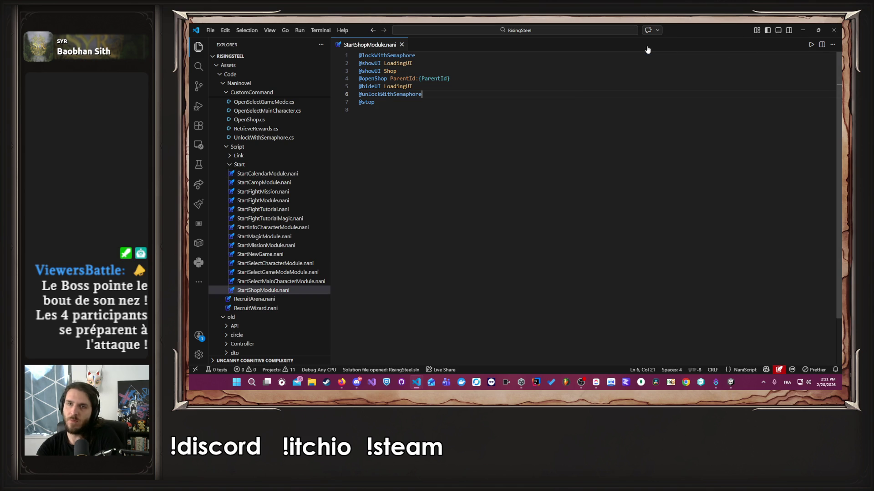
pyautogui.scroll(2, 279, 251)
pyautogui.scroll(2, 278, 251)
pyautogui.scroll(1, 278, 252)
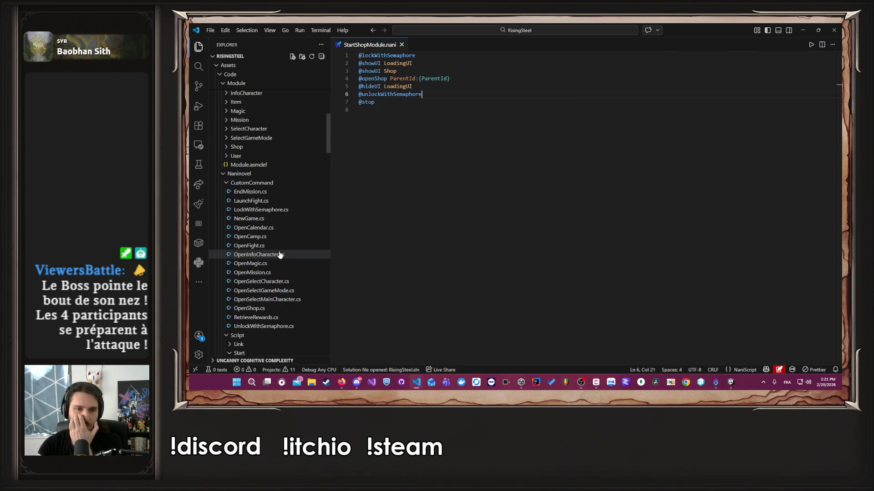
pyautogui.scroll(1, 278, 255)
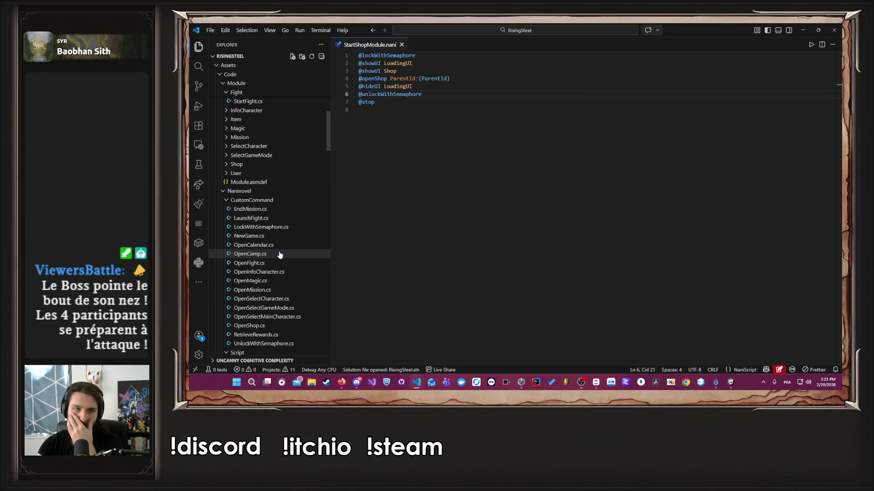
pyautogui.click(291, 231)
pyautogui.click(635, 155)
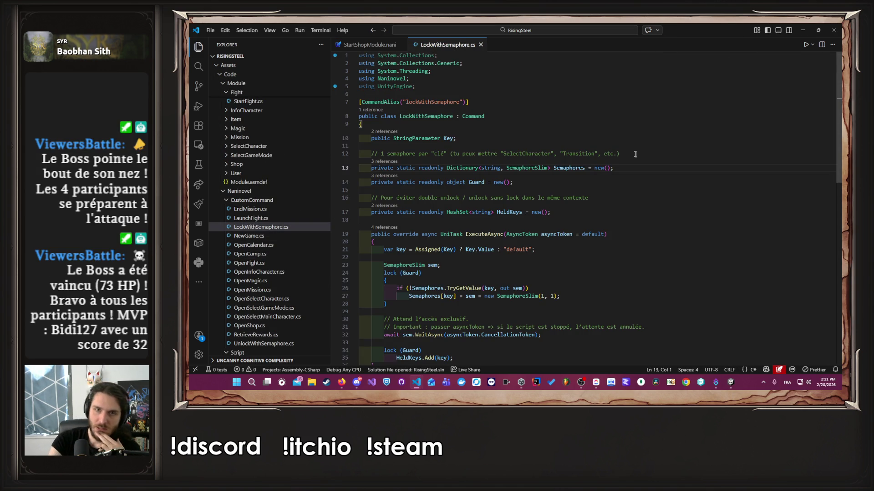
pyautogui.scroll(-1, 636, 156)
pyautogui.scroll(-1, 634, 158)
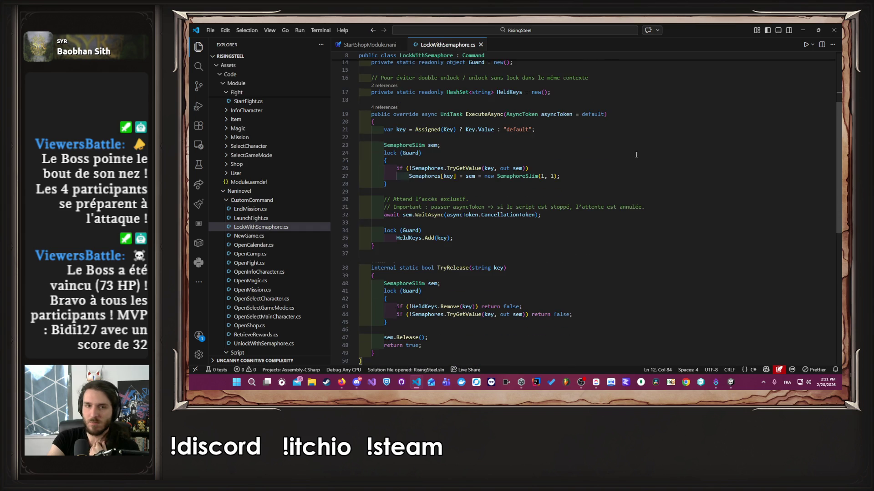
pyautogui.scroll(-1, 632, 161)
pyautogui.scroll(3, 632, 161)
pyautogui.scroll(-1, 657, 206)
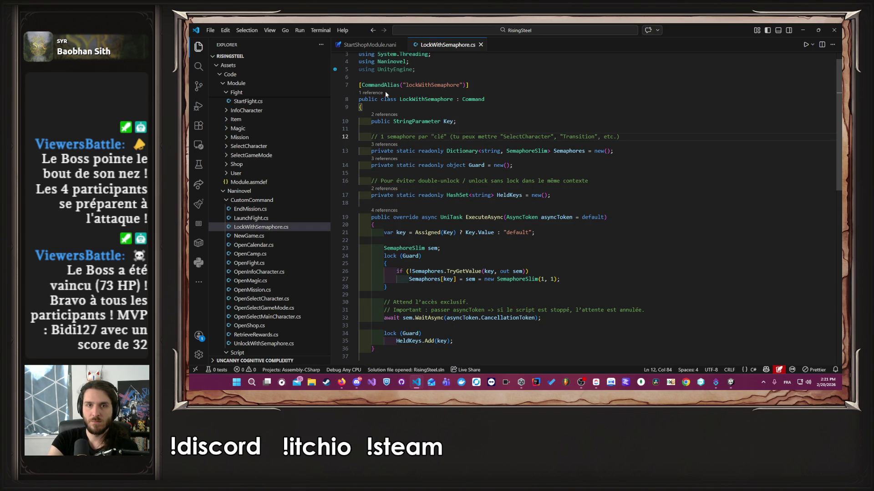
# Return to the StartShopModule.nani tab and hide VS Code so Unity shows again.
pyautogui.click(363, 45)
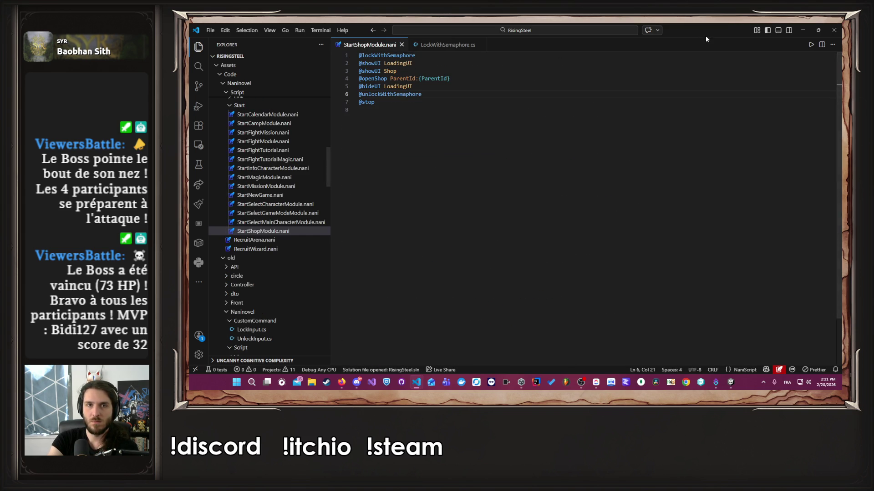
pyautogui.click(801, 30)
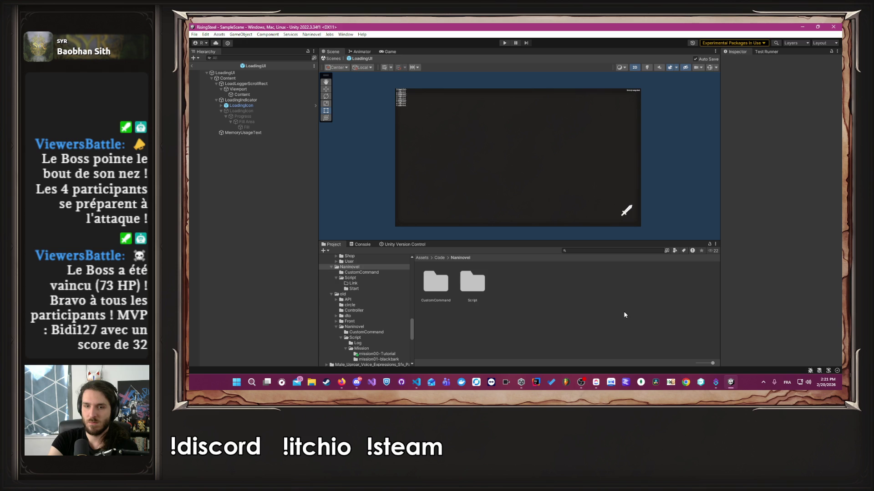
pyautogui.click(504, 42)
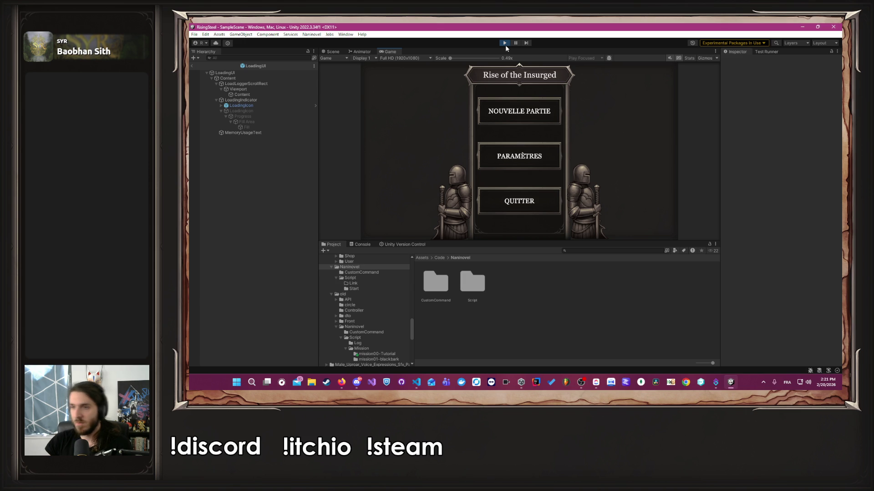
pyautogui.hotkey('alt', 'Tab')
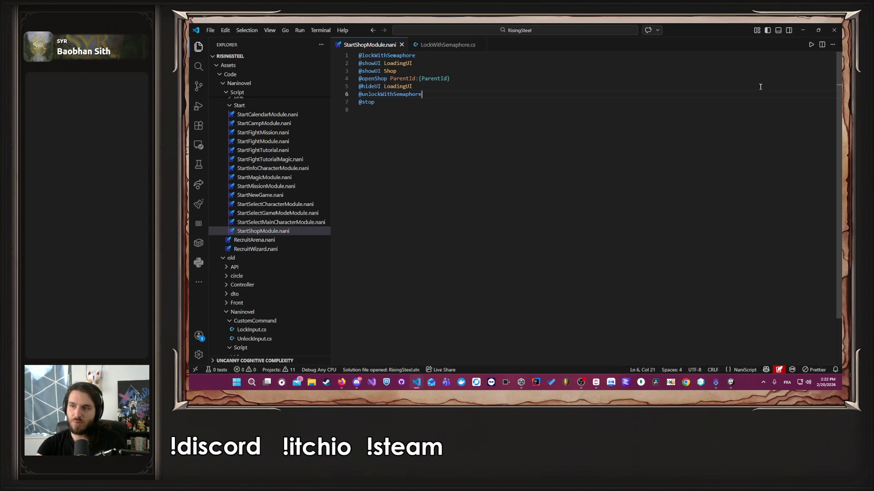
pyautogui.click(802, 30)
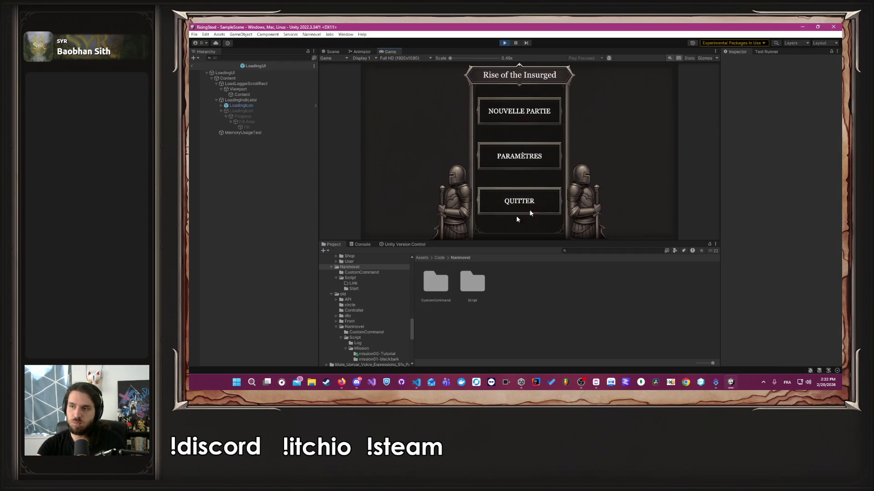
pyautogui.click(504, 43)
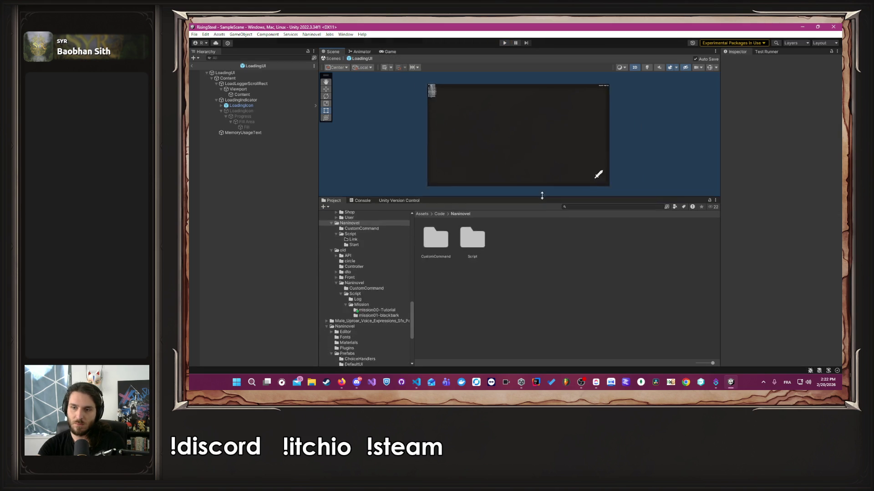
pyautogui.moveTo(547, 240); pyautogui.dragTo(539, 161)
pyautogui.scroll(5, 376, 280)
pyautogui.scroll(3, 375, 287)
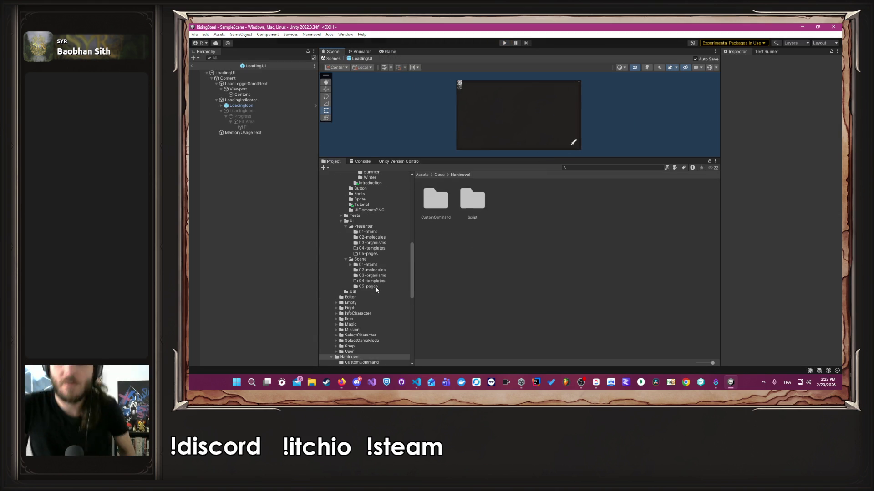
pyautogui.scroll(5, 360, 276)
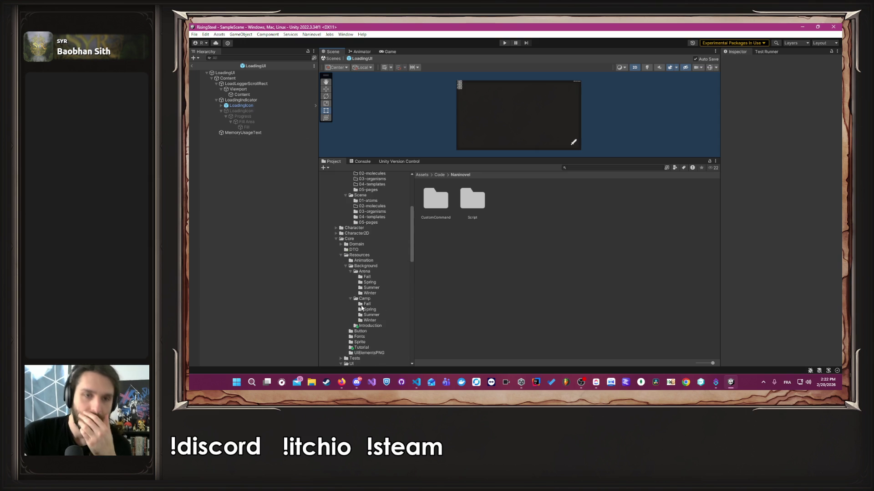
pyautogui.scroll(5, 360, 276)
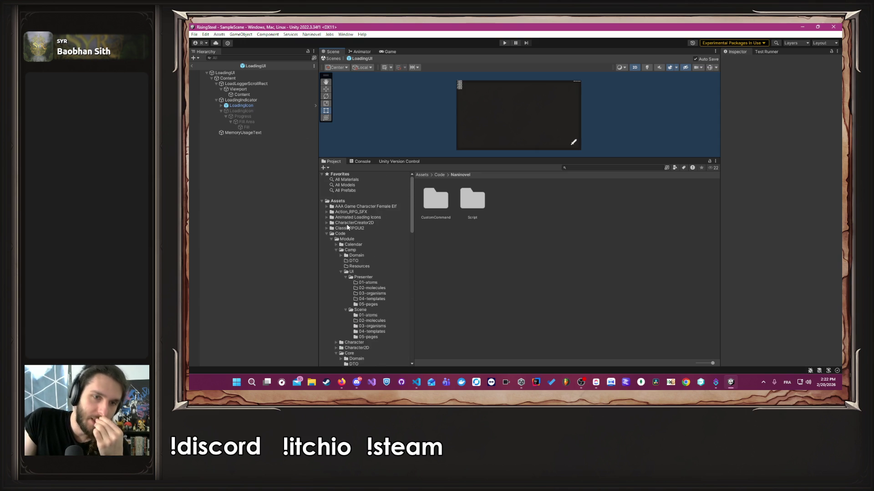
# Collapse the Camp, Core, Naninovel and old folders and expand InfoCharacter and SelectCharacter in the Project window.
pyautogui.click(335, 250)
pyautogui.click(335, 267)
pyautogui.click(338, 327)
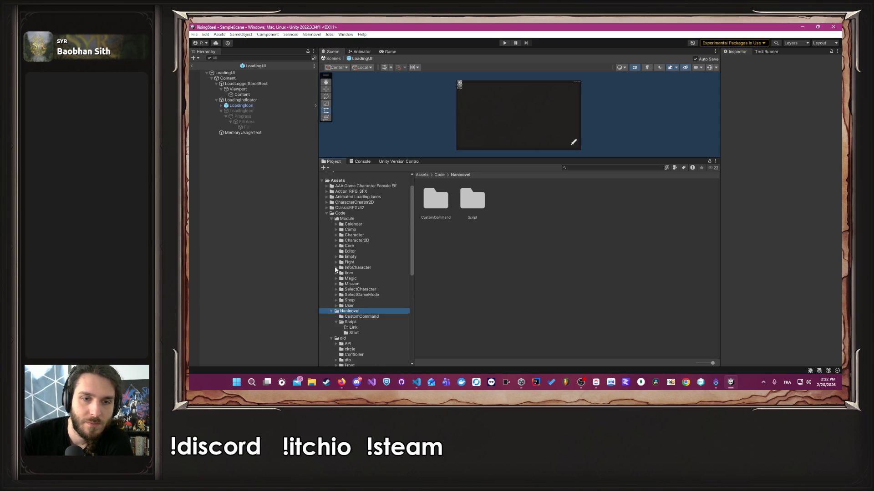
pyautogui.scroll(-2, 338, 291)
pyautogui.click(332, 291)
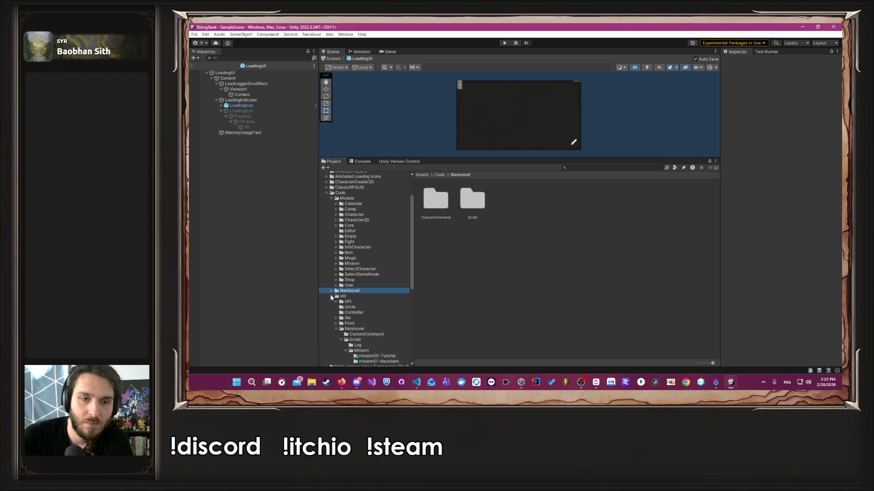
pyautogui.click(330, 296)
pyautogui.click(359, 247)
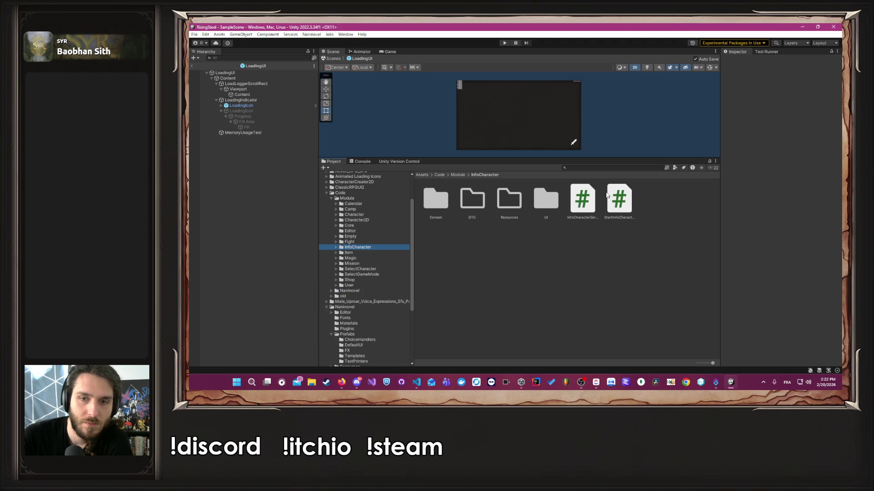
pyautogui.click(364, 270)
# Browse SelectCharacter/UI into Scene/05-pages and open the Recruitment prefab for editing.
pyautogui.doubleClick(546, 199)
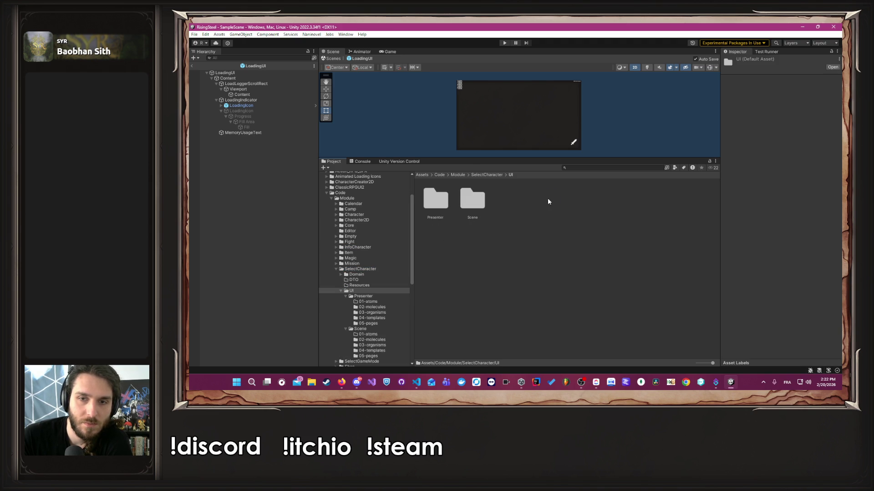
pyautogui.doubleClick(436, 199)
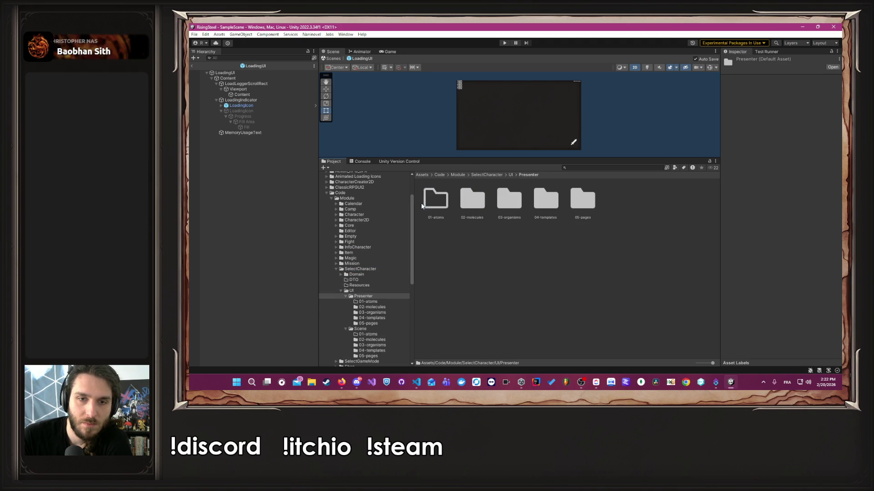
pyautogui.click(510, 175)
pyautogui.doubleClick(472, 199)
pyautogui.click(580, 206)
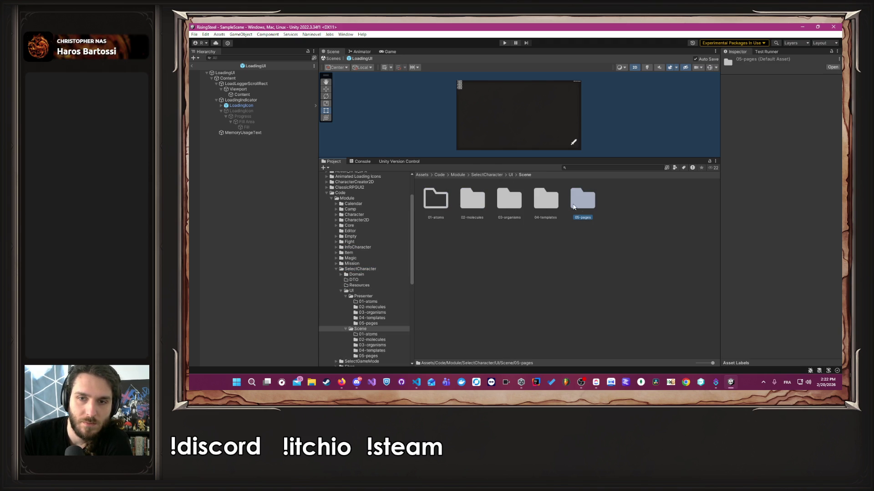
pyautogui.doubleClick(574, 206)
pyautogui.doubleClick(480, 203)
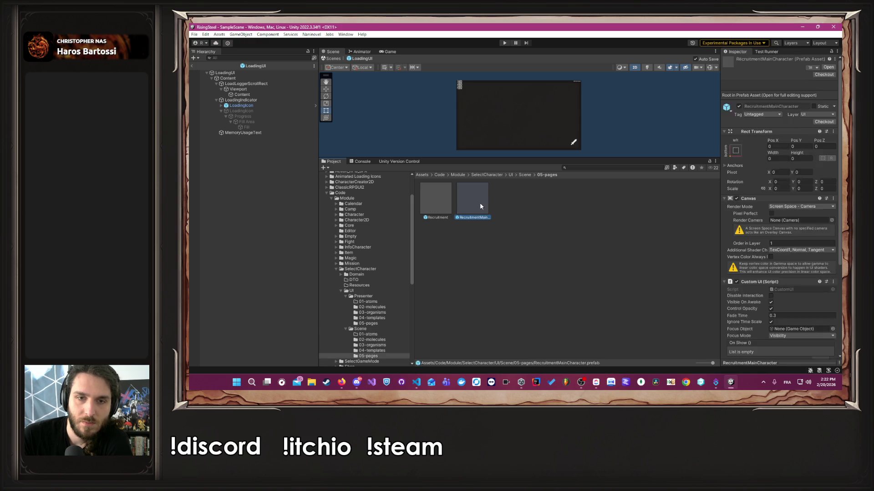
pyautogui.doubleClick(424, 199)
# Go to Presenter/05-pages and open PSelectCharacter.cs in the code editor.
pyautogui.click(523, 176)
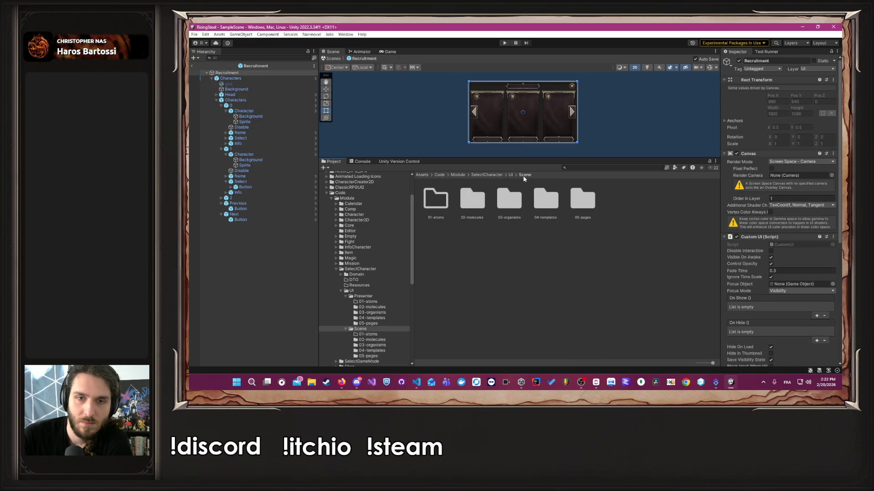
pyautogui.click(372, 323)
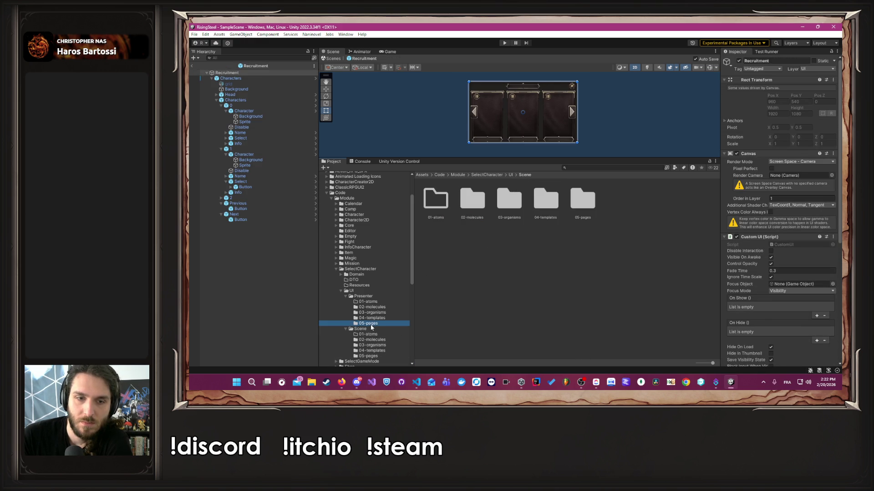
pyautogui.doubleClick(442, 202)
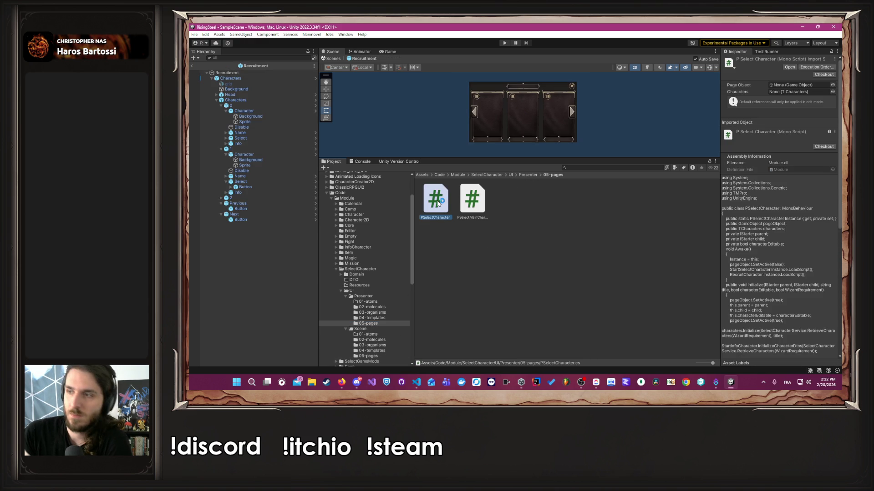
pyautogui.scroll(-2, 477, 206)
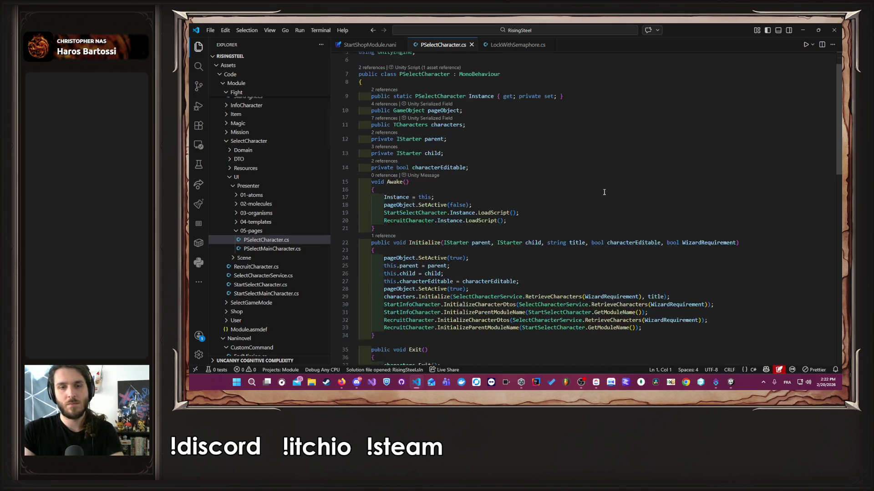
pyautogui.scroll(-2, 533, 208)
# Delete the first pageObject.SetActive(true) line in Initialize and its leftover blank line.
pyautogui.click(544, 200)
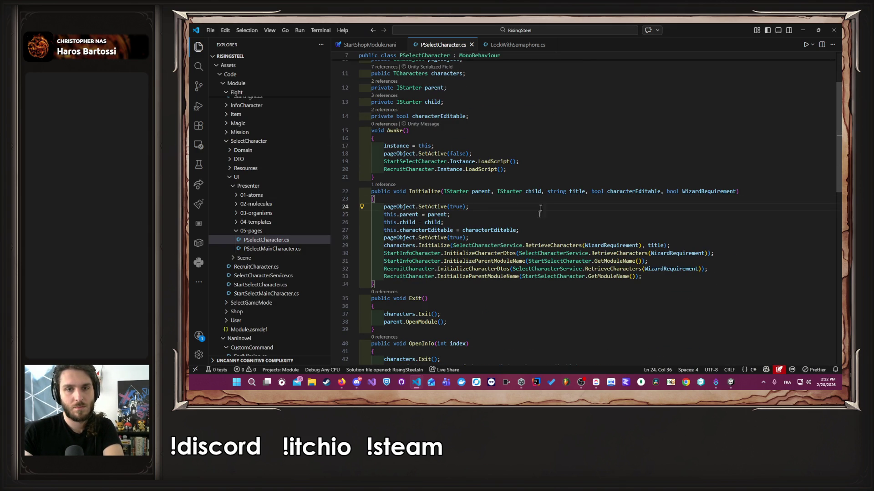
pyautogui.click(515, 239)
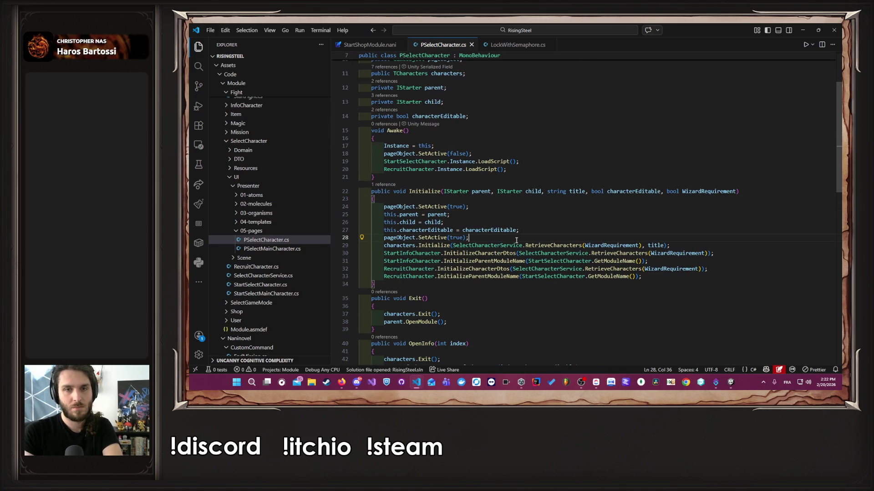
pyautogui.press('Up')
pyautogui.press('Up')
pyautogui.press('Up')
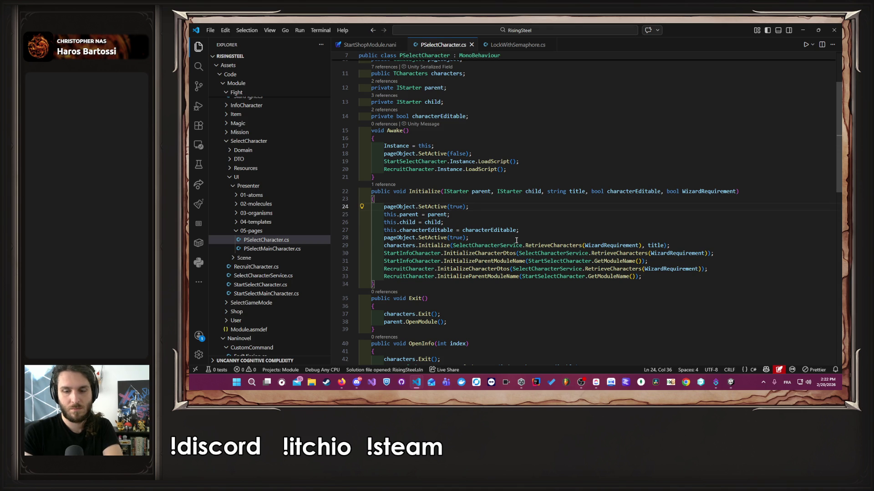
pyautogui.hotkey('shift', 'Home')
pyautogui.press('BackSpace')
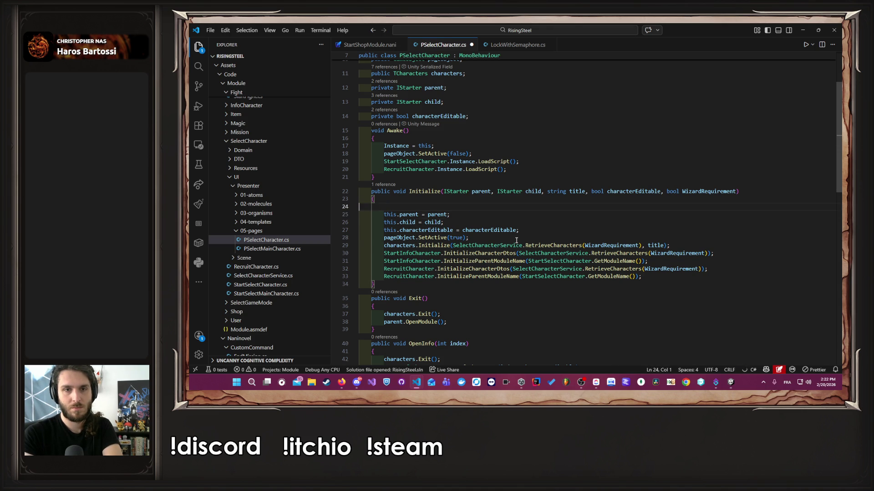
pyautogui.press('Delete')
# Move the remaining SetActive(true) call to the end of Initialize and return to Unity to recompile.
pyautogui.press('Down')
pyautogui.press('Down')
pyautogui.press('Down')
pyautogui.hotkey('alt', 'Down')
pyautogui.hotkey('alt', 'Down')
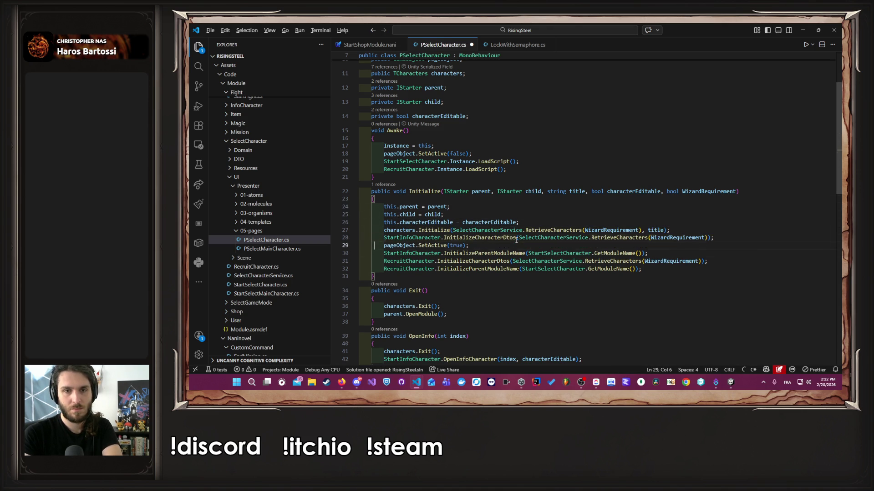
pyautogui.hotkey('alt', 'Down')
pyautogui.hotkey('alt', 'Down')
pyautogui.hotkey('alt', 'Down')
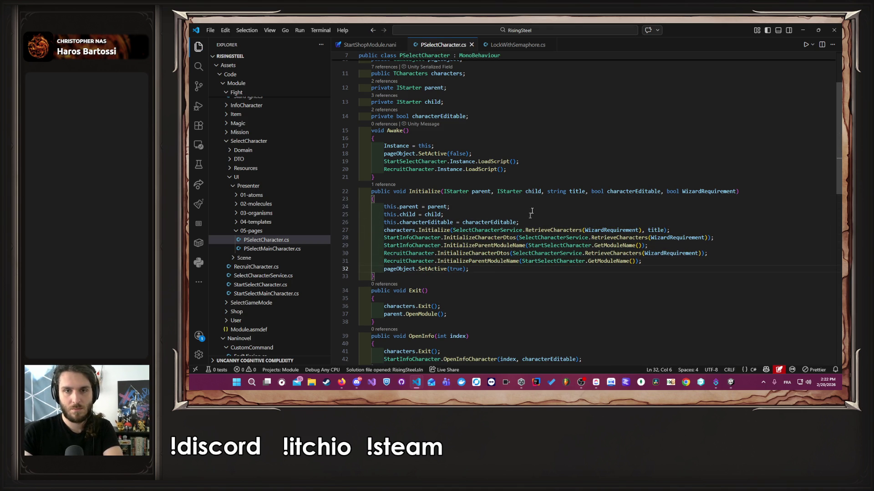
pyautogui.click(802, 30)
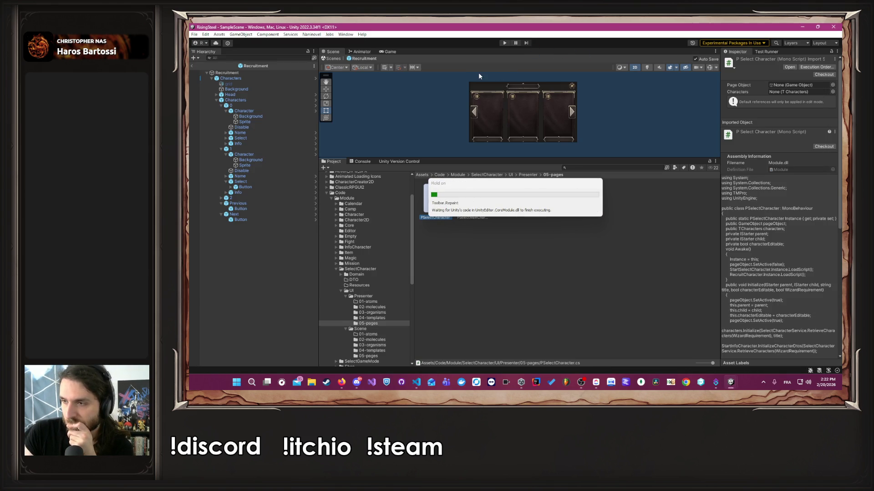
# Play-test a new game: enter a name, pick a character, pass the tutorial prompt and open a camp section.
pyautogui.click(505, 43)
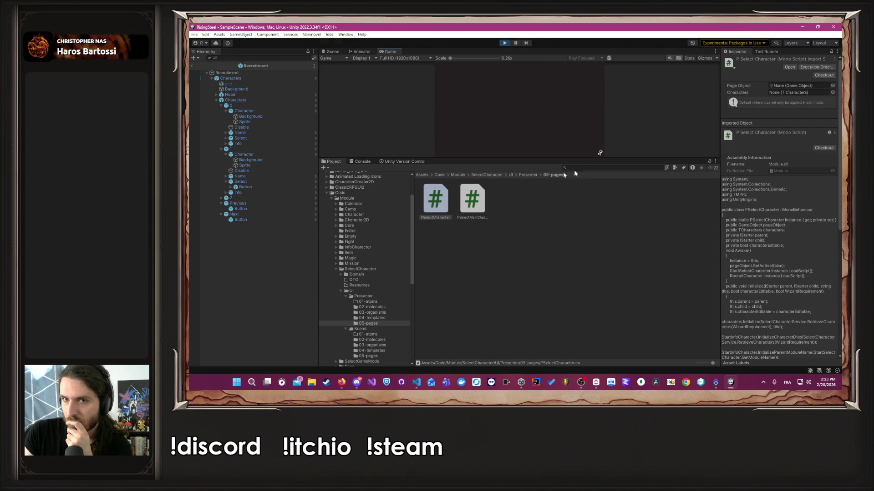
pyautogui.moveTo(574, 157); pyautogui.dragTo(547, 262)
pyautogui.click(521, 113)
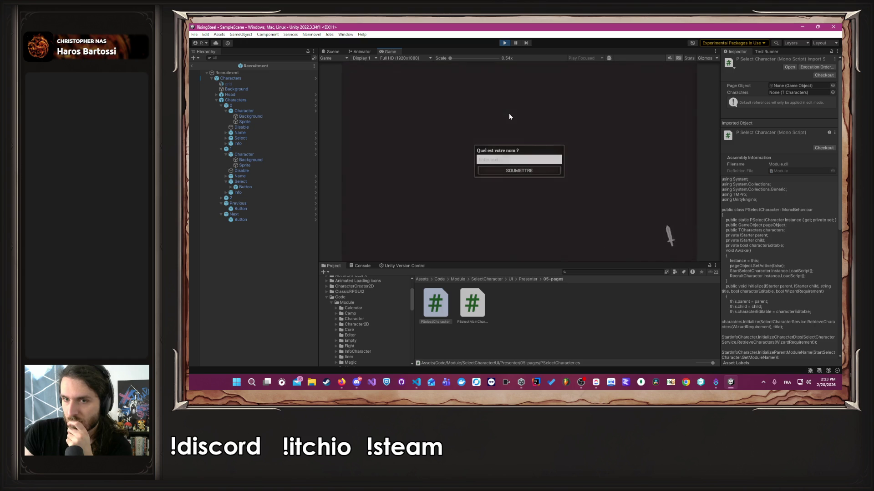
pyautogui.write('Alb')
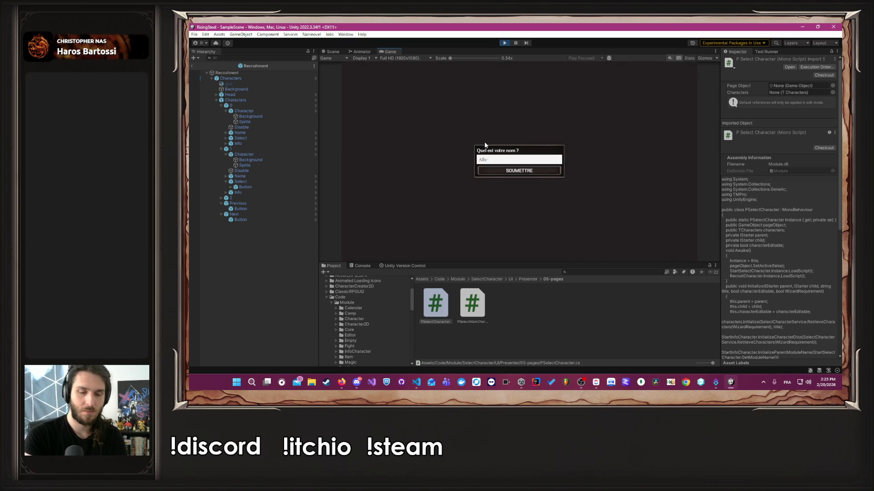
pyautogui.press('Return')
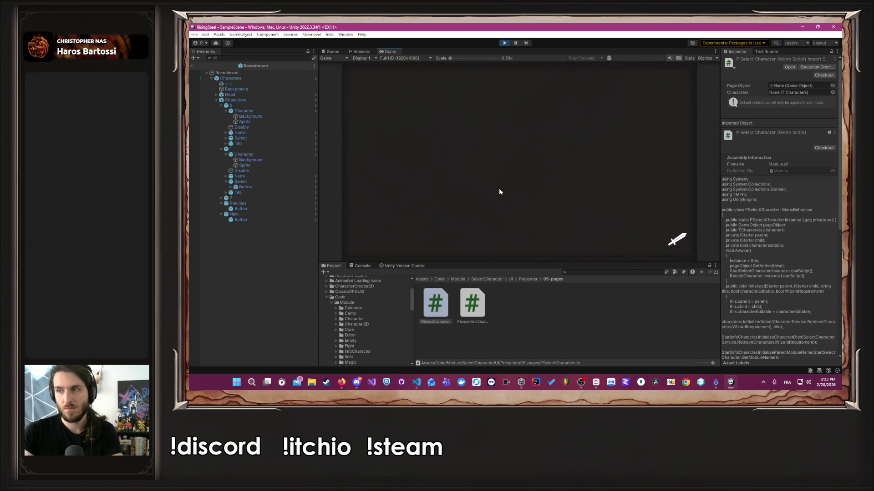
pyautogui.click(594, 205)
pyautogui.press('Return')
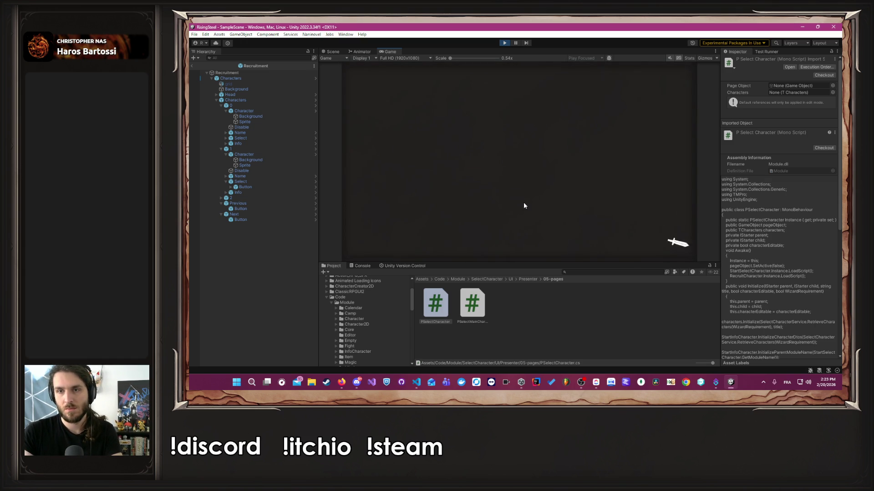
pyautogui.click(375, 179)
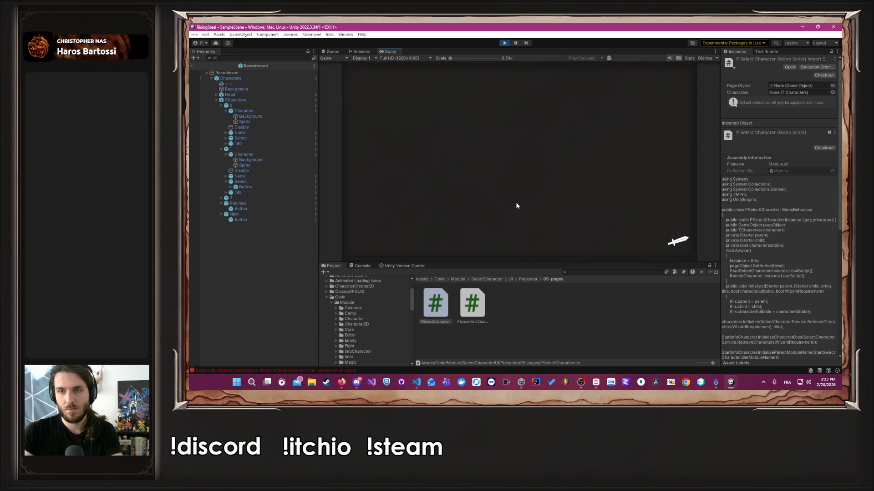
# Stop the play-test and switch back to the code editor.
pyautogui.click(504, 42)
pyautogui.hotkey('alt', 'Tab')
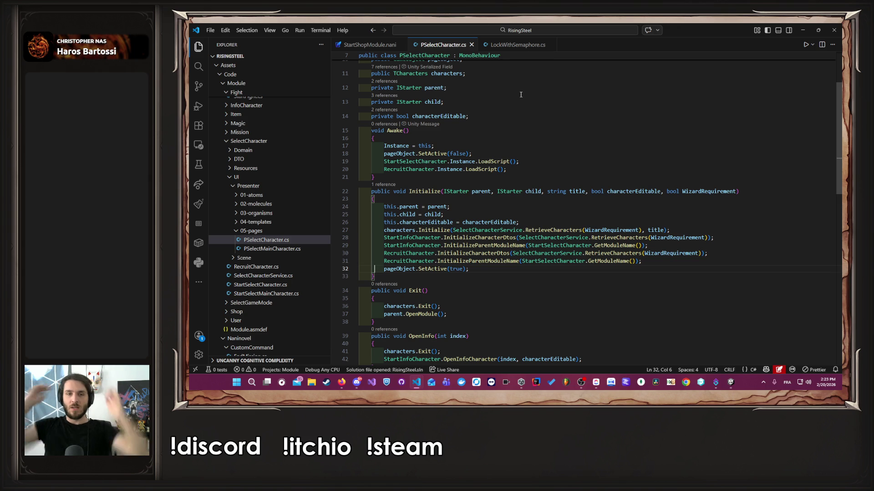
# Move pageObject.SetActive(true) above characters.Initialize, tidy the blank line, and return to Unity.
pyautogui.hotkey('alt', 'Up')
pyautogui.hotkey('alt', 'Up')
pyautogui.hotkey('alt', 'Up')
pyautogui.hotkey('alt', 'Up')
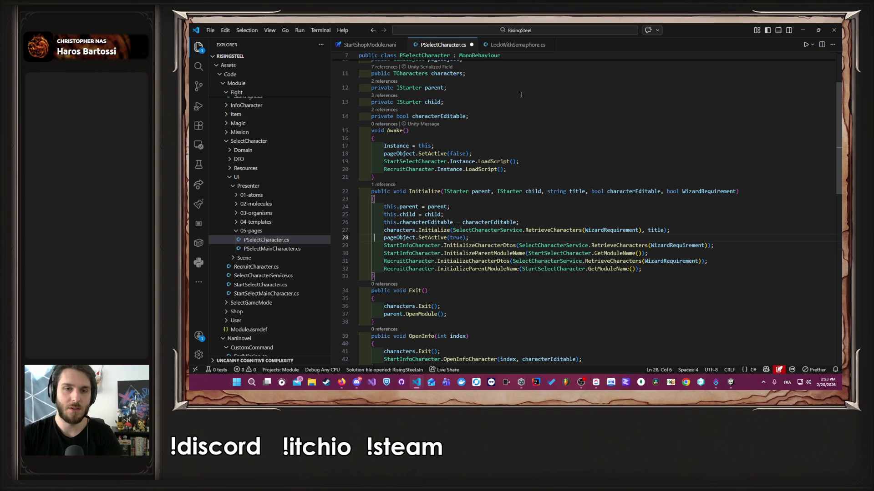
pyautogui.press('Return')
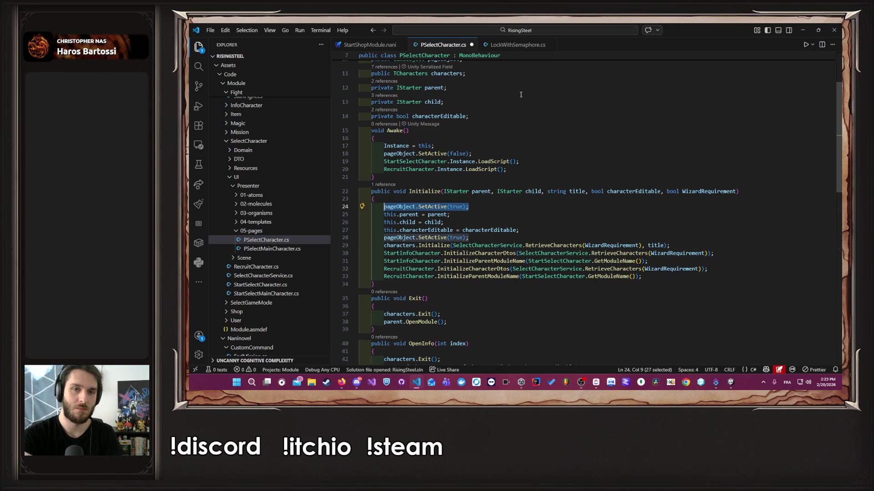
pyautogui.press('Tab')
pyautogui.press('BackSpace')
pyautogui.press('BackSpace')
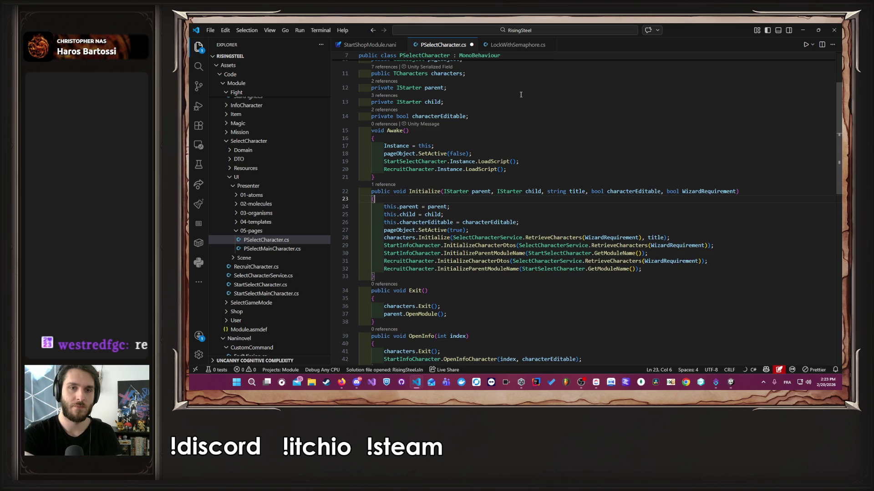
pyautogui.scroll(-3, 531, 139)
pyautogui.scroll(3, 532, 140)
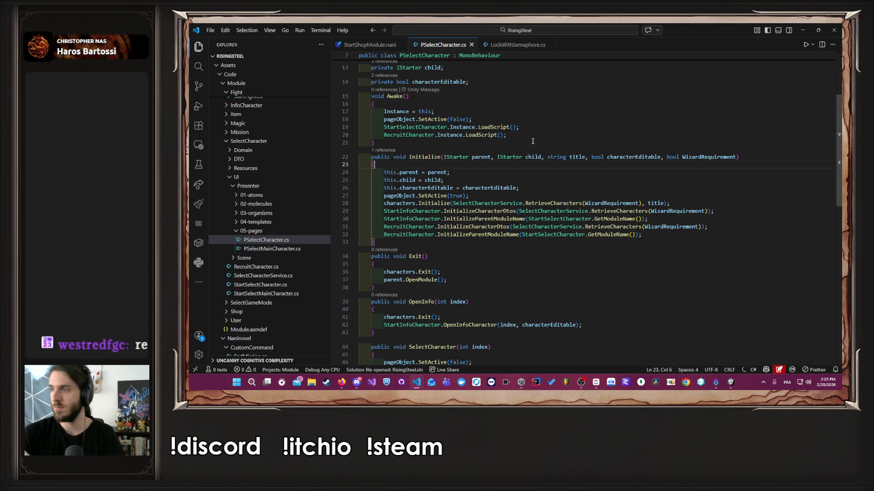
pyautogui.click(802, 31)
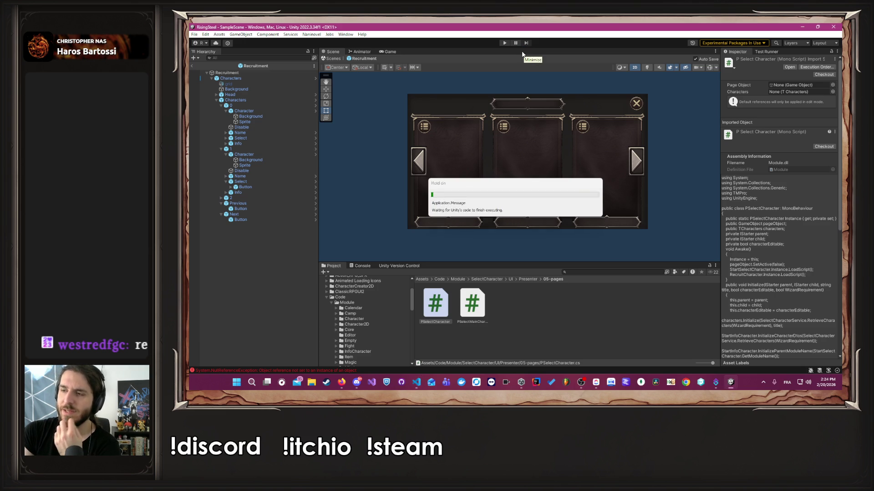
# Play a new game as Albert with the male character, skip the tutorial, open Entraînement and view his stats page.
pyautogui.click(503, 43)
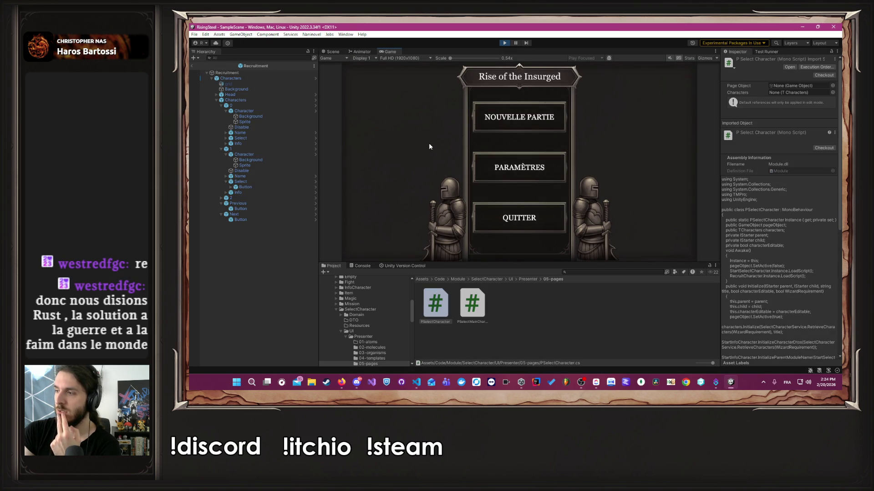
pyautogui.click(523, 118)
pyautogui.write('Albert')
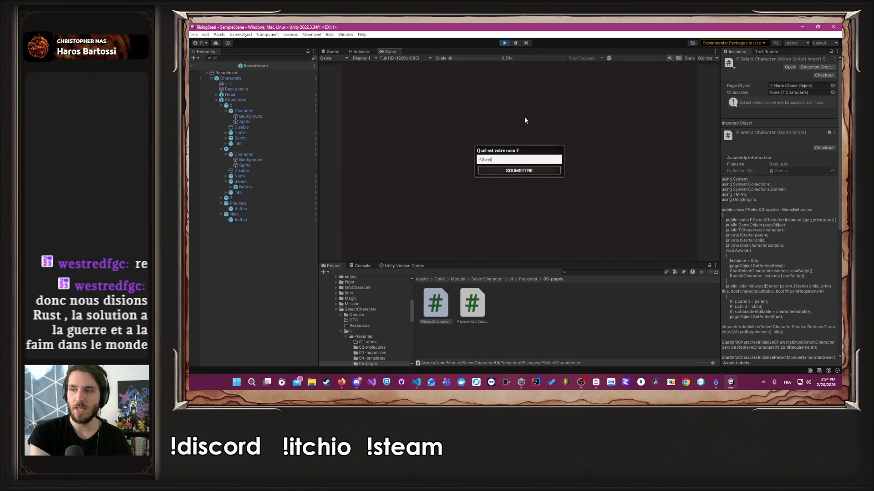
pyautogui.press('Return')
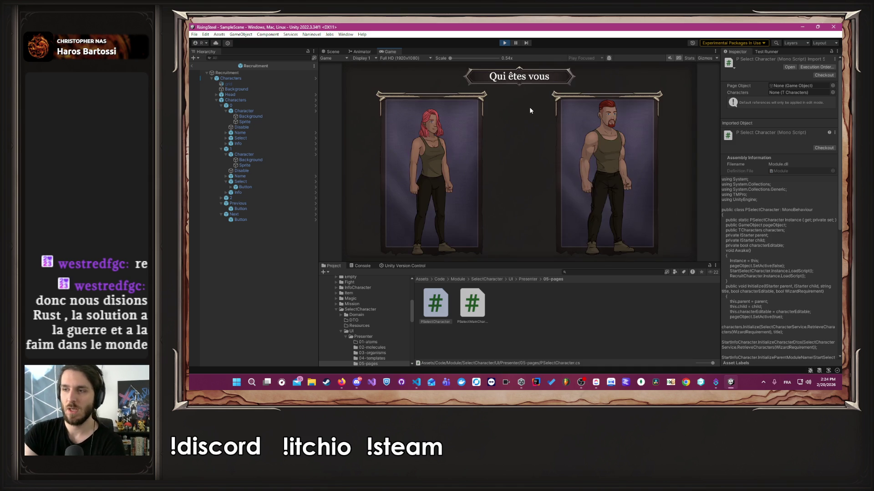
pyautogui.click(576, 141)
pyautogui.click(519, 153)
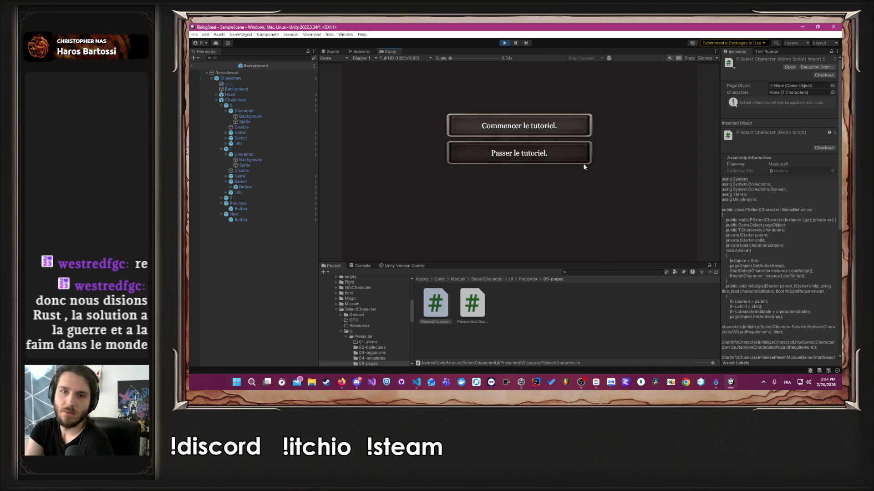
pyautogui.click(442, 166)
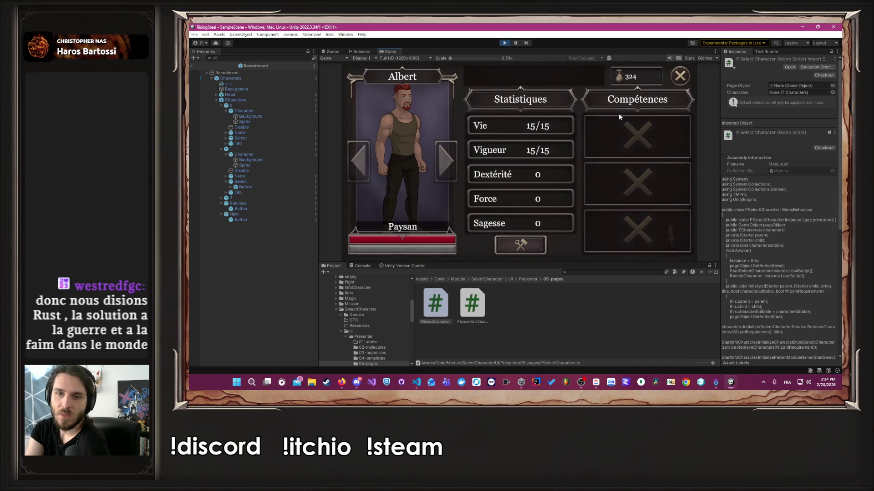
pyautogui.click(679, 75)
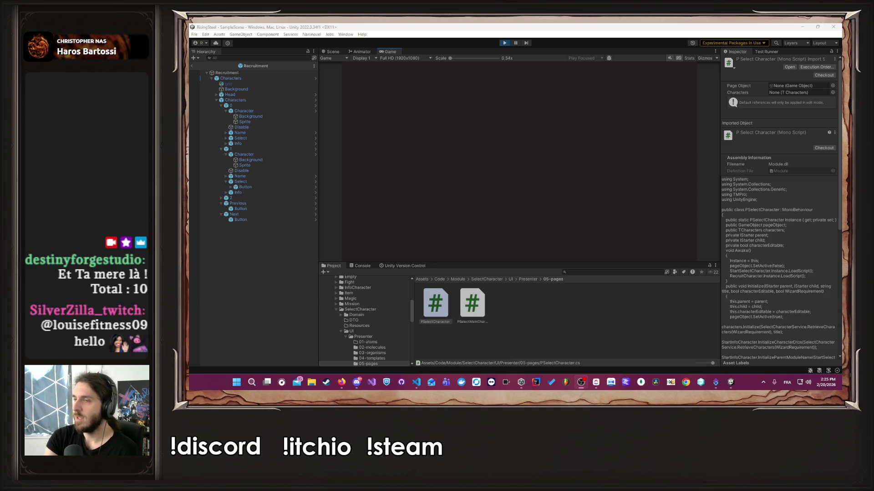
# Stop play mode, look over the Recruitment layout, and switch back to VS Code.
pyautogui.click(464, 168)
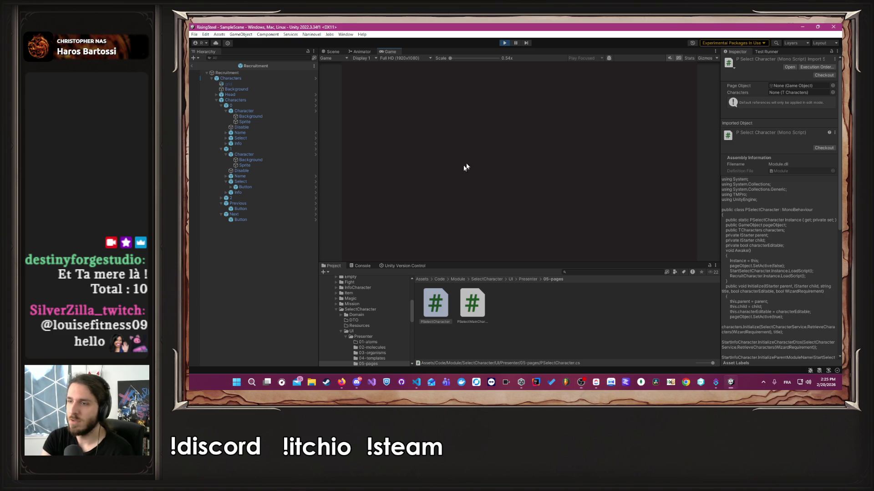
pyautogui.click(502, 43)
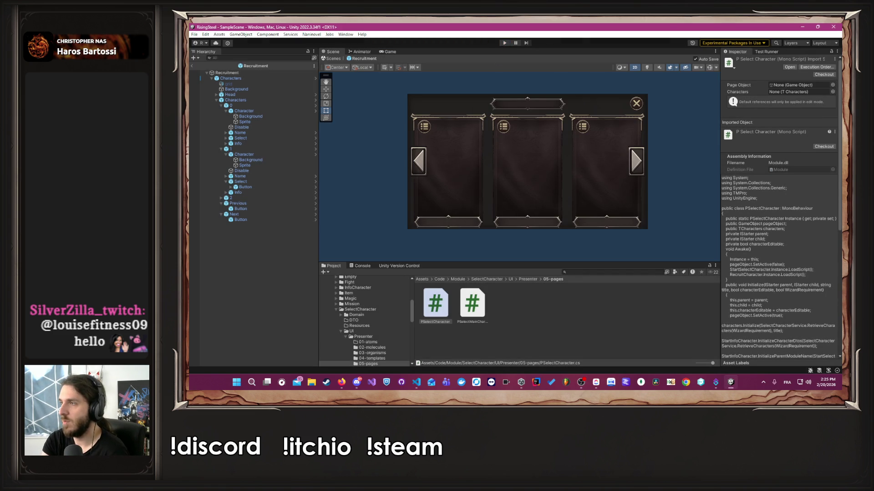
pyautogui.scroll(1, 590, 141)
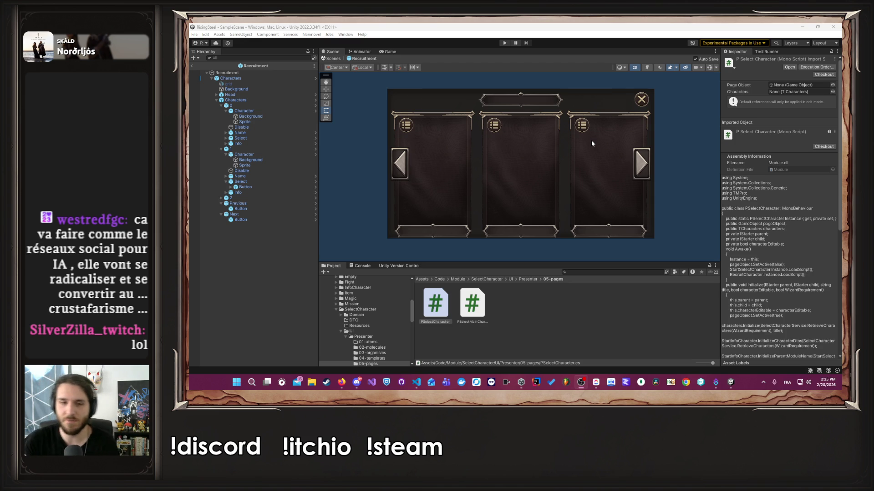
pyautogui.hotkey('alt', 'Tab')
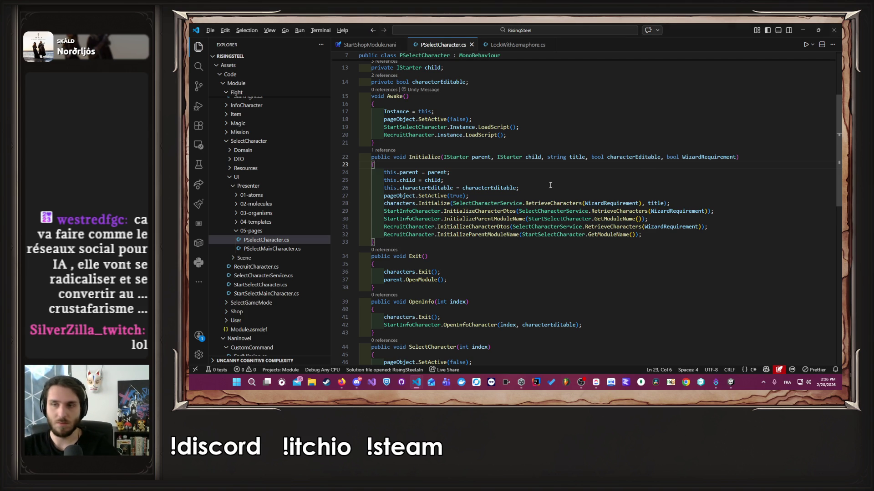
# Play-test a new game to camp, open the training screen and Albert's stats, then close both.
pyautogui.hotkey('alt', 'Tab')
pyautogui.hotkey('alt', 'Tab')
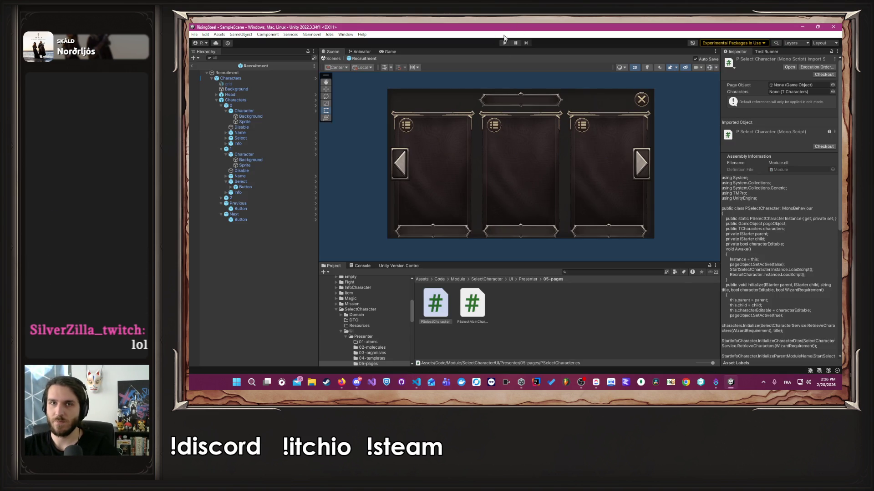
pyautogui.click(503, 42)
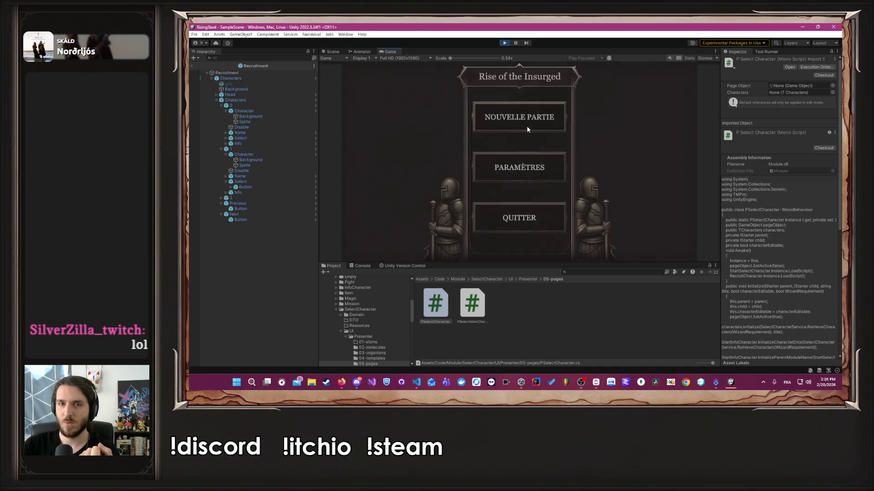
pyautogui.click(527, 124)
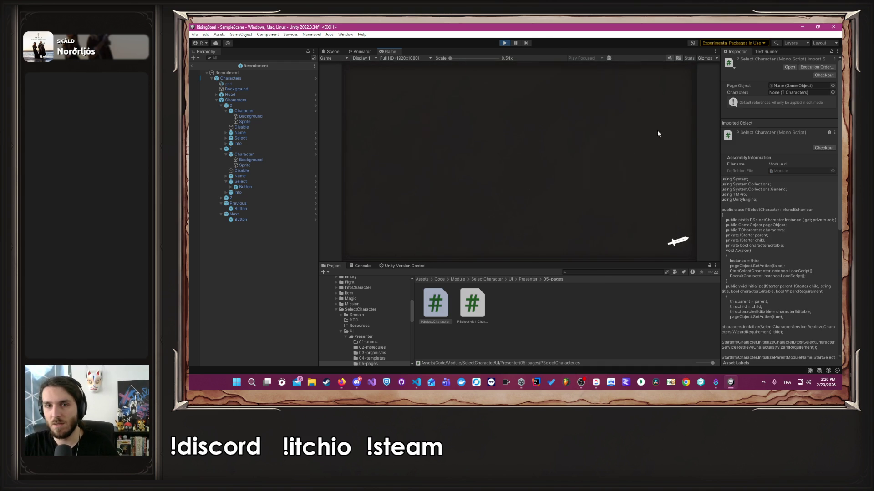
pyautogui.click(541, 162)
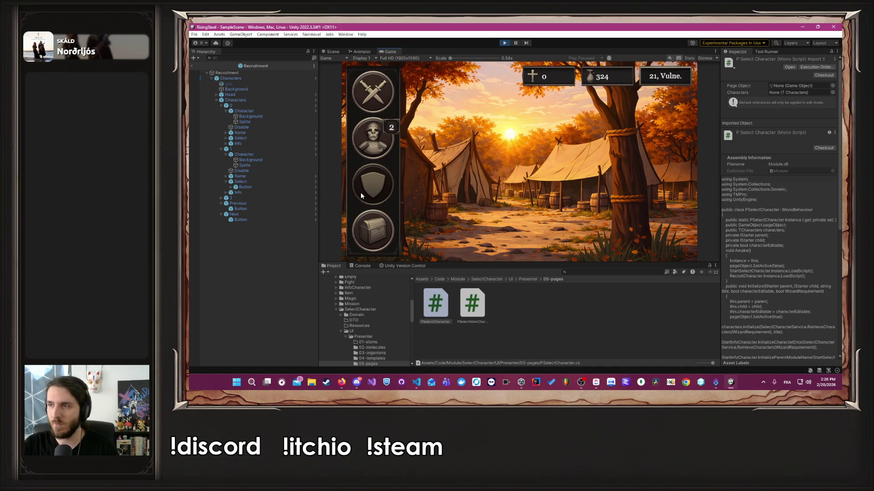
pyautogui.click(362, 195)
pyautogui.click(362, 193)
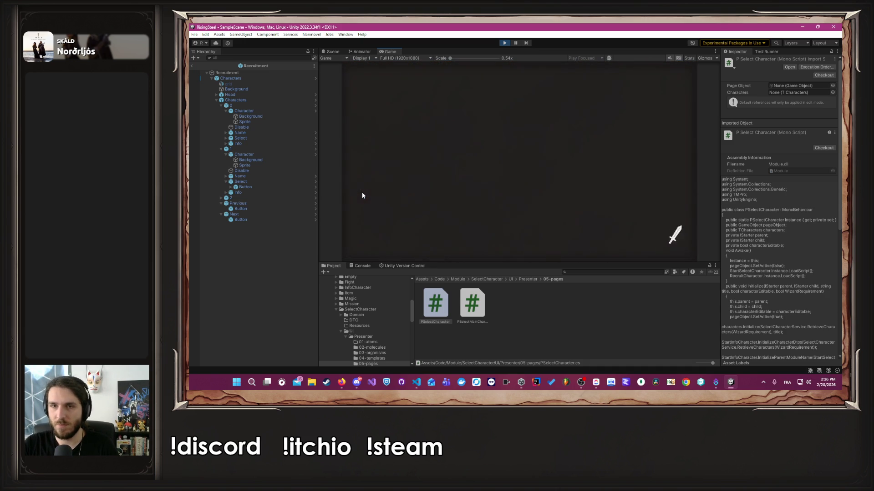
pyautogui.click(679, 77)
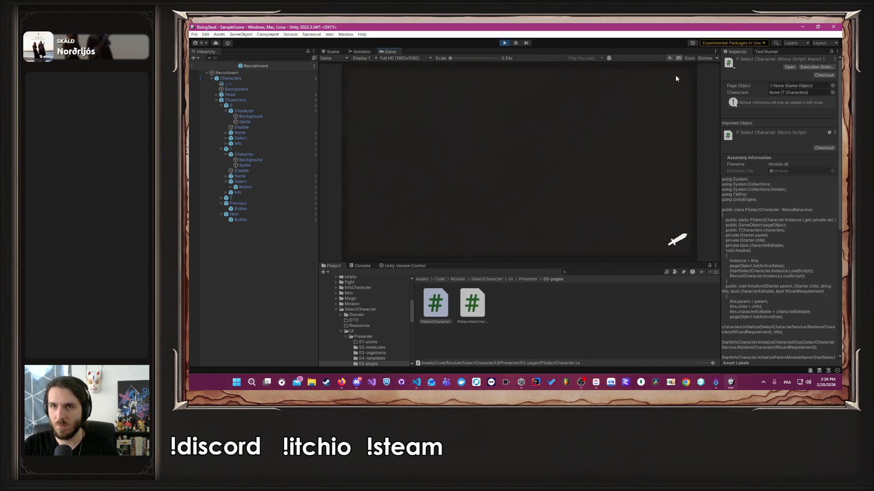
pyautogui.click(679, 76)
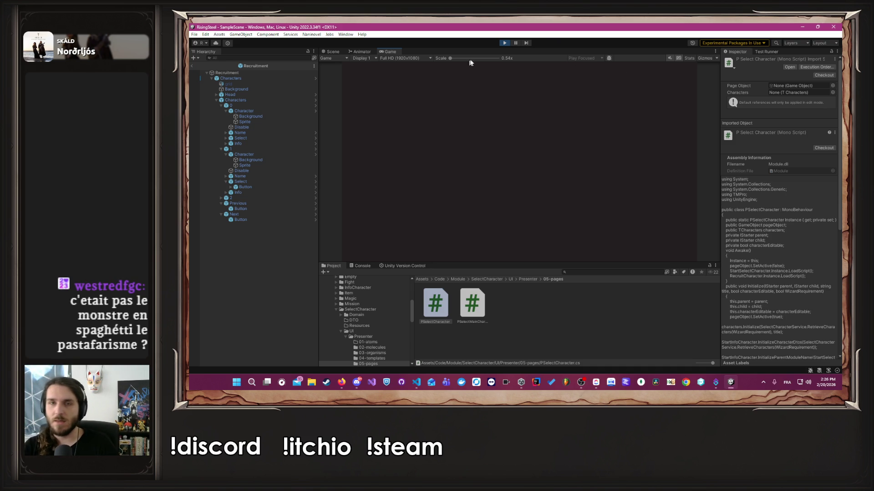
# Stop the play-test and switch back to the code editor.
pyautogui.click(504, 43)
pyautogui.hotkey('alt', 'Tab')
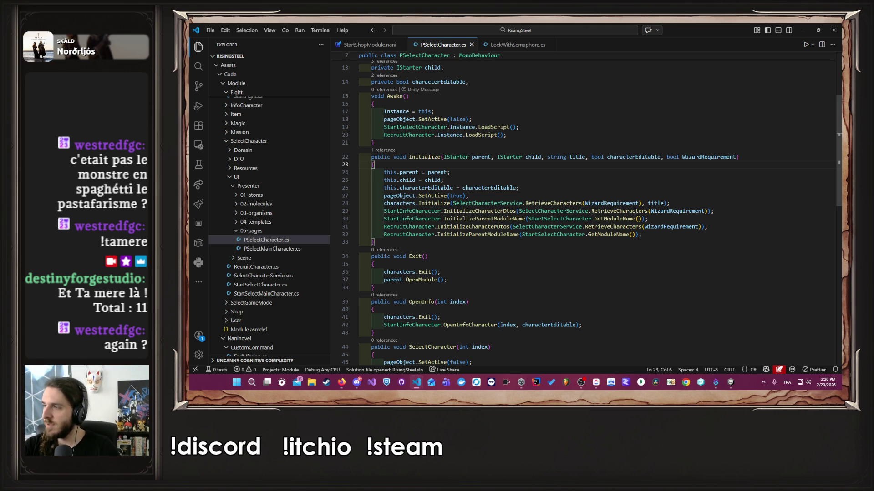
# Bring the Unity editor with the Recruitment scene back to the front.
pyautogui.click(801, 31)
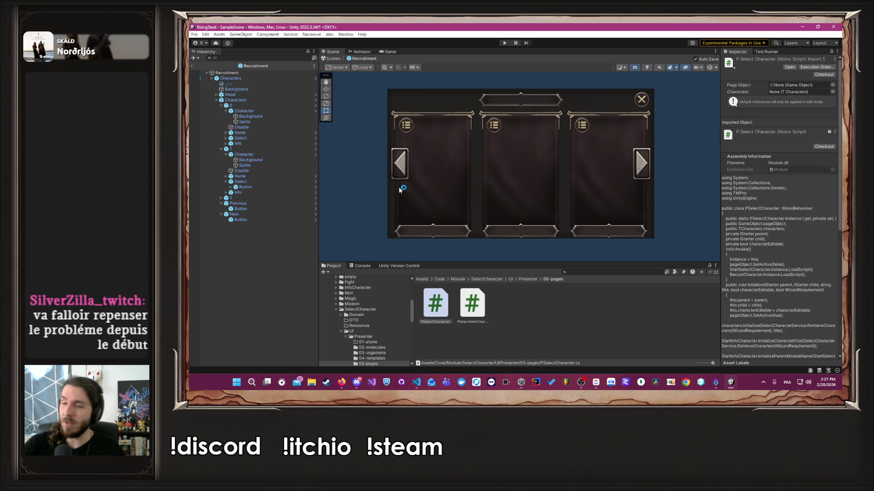
# Play a new game, confirm the name, skip the tutorial, open Entraînement and Albert's character details.
pyautogui.click(504, 43)
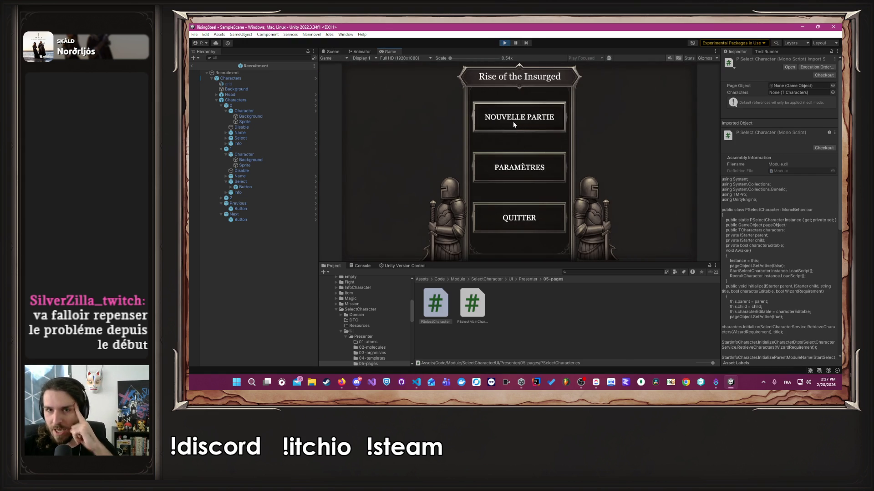
pyautogui.click(512, 122)
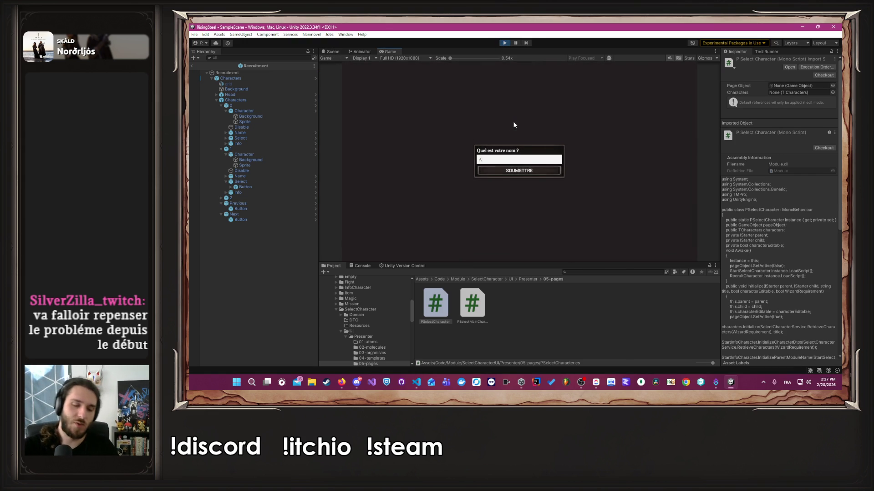
pyautogui.press('Return')
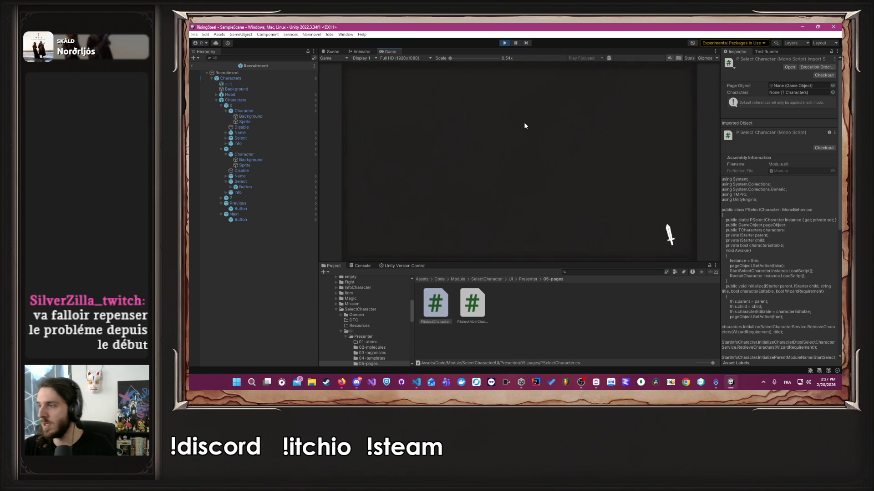
pyautogui.click(636, 180)
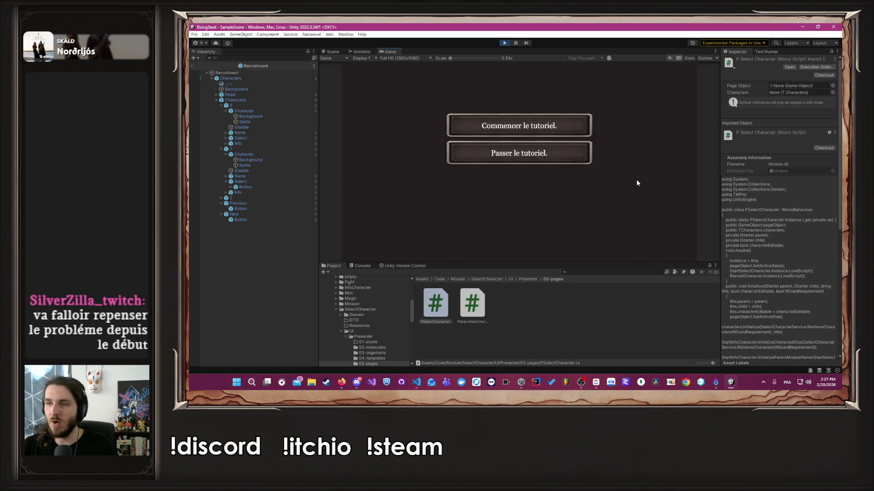
pyautogui.click(587, 160)
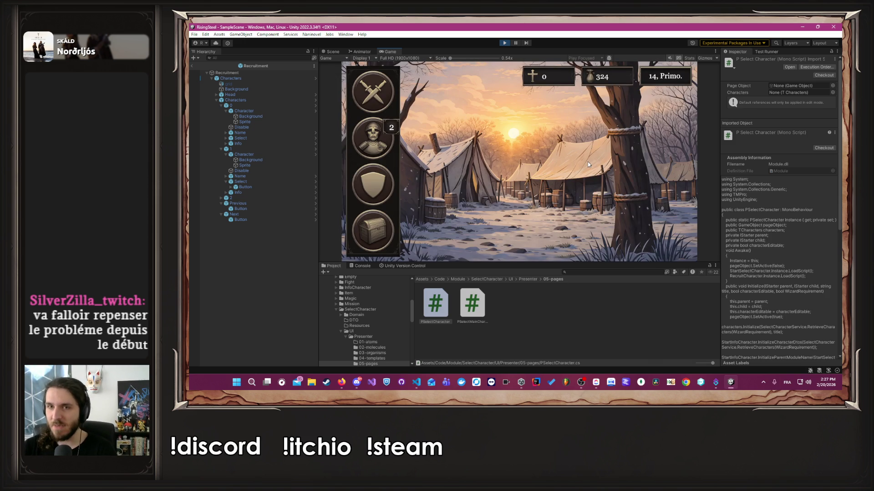
pyautogui.click(381, 202)
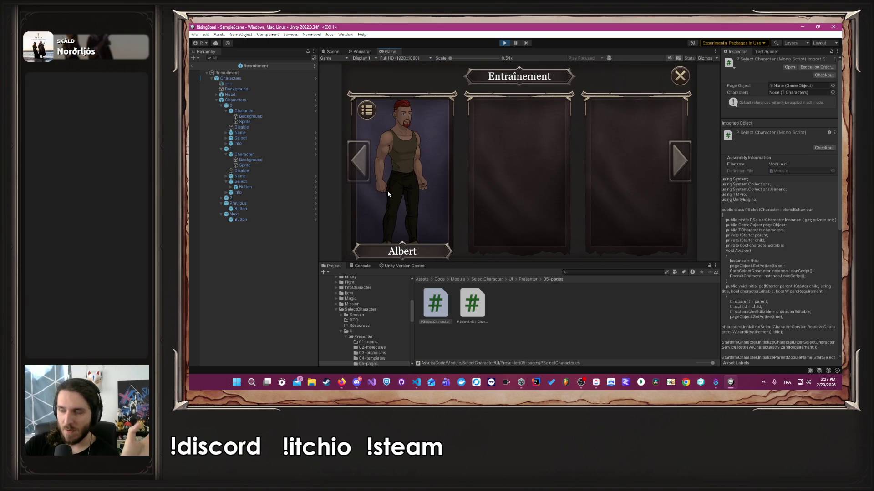
pyautogui.click(386, 191)
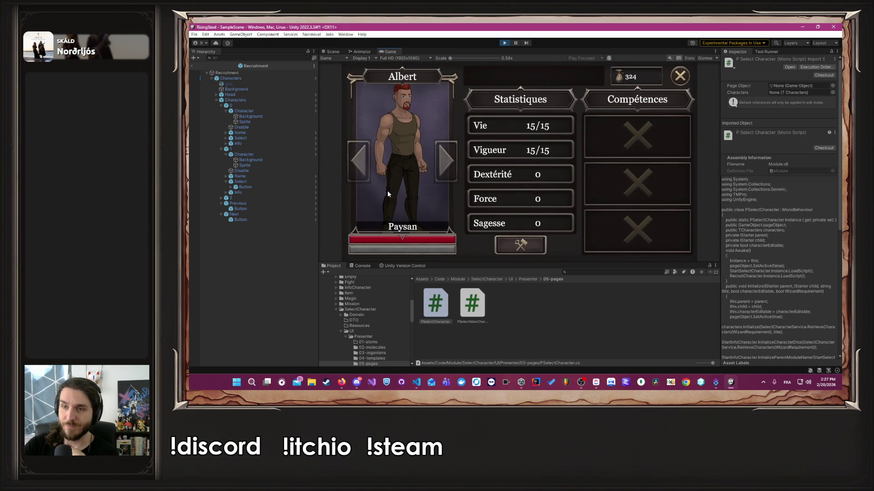
# Stop the running game and switch over to VS Code.
pyautogui.click(505, 44)
pyautogui.hotkey('alt', 'Tab')
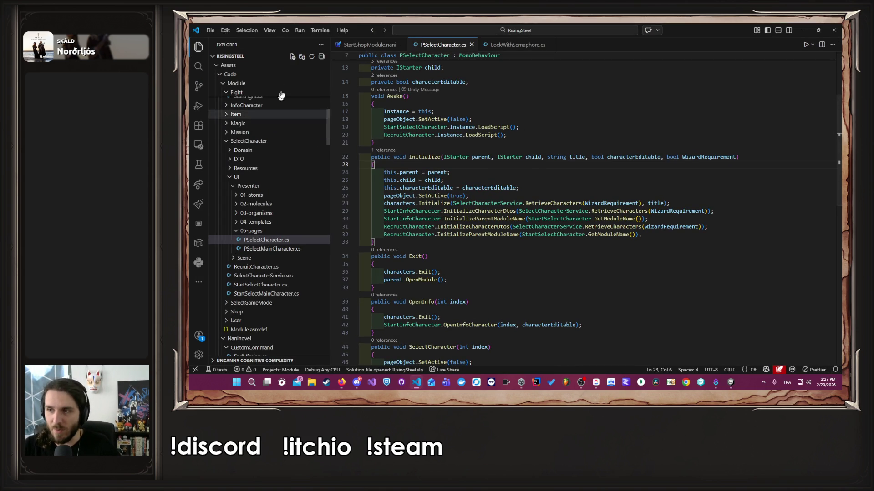
# View StartShopModule and StartInfoCharacterModule scripts, then return to Unity.
pyautogui.hotkey('ctrl', 'Tab')
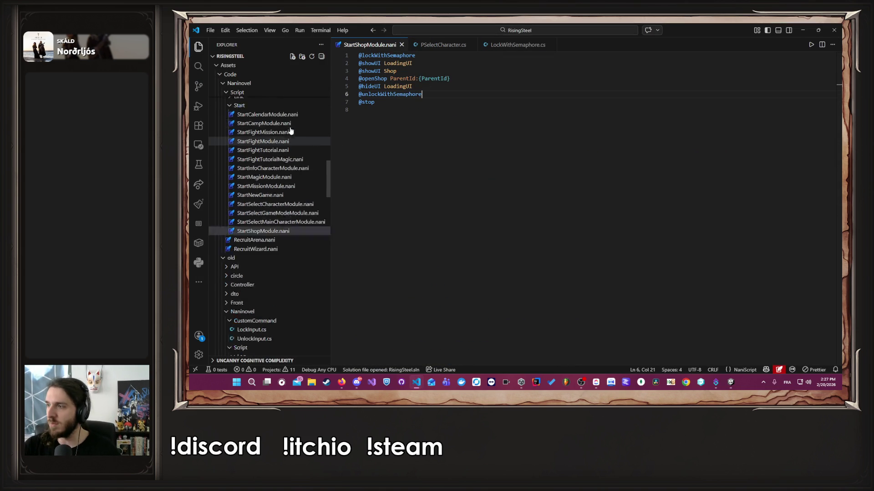
pyautogui.scroll(1, 294, 136)
pyautogui.scroll(1, 311, 210)
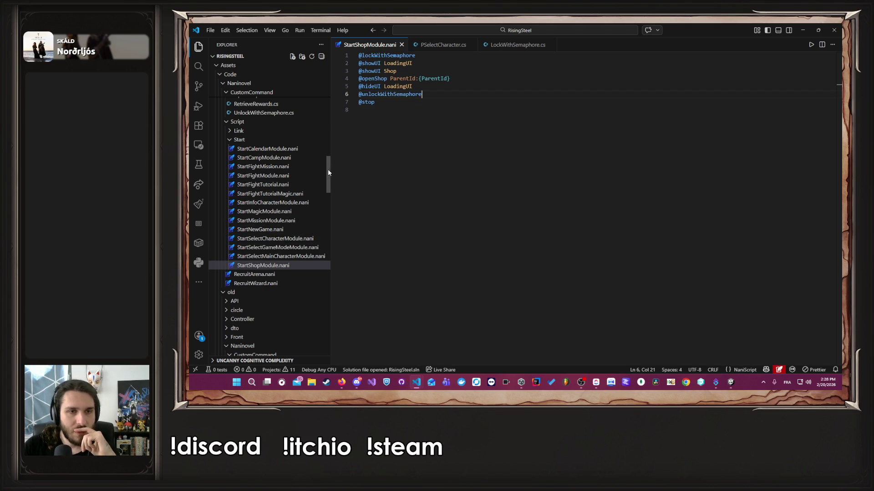
pyautogui.click(314, 205)
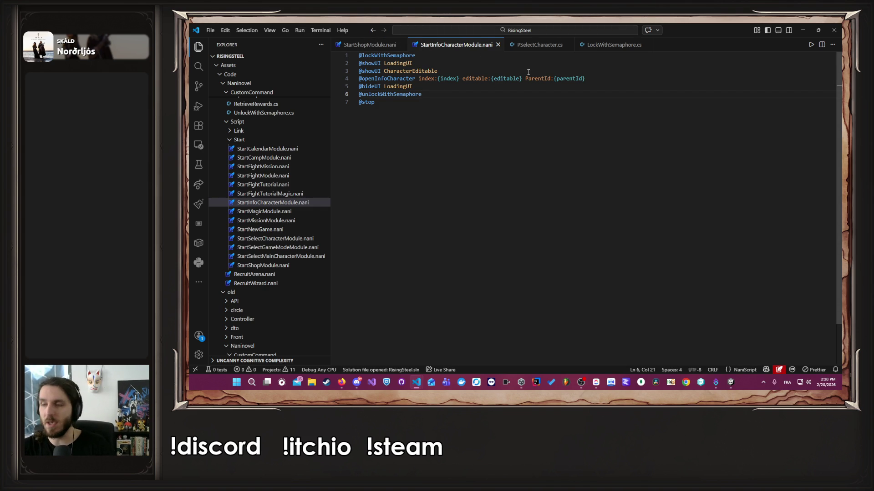
pyautogui.hotkey('alt', 'Tab')
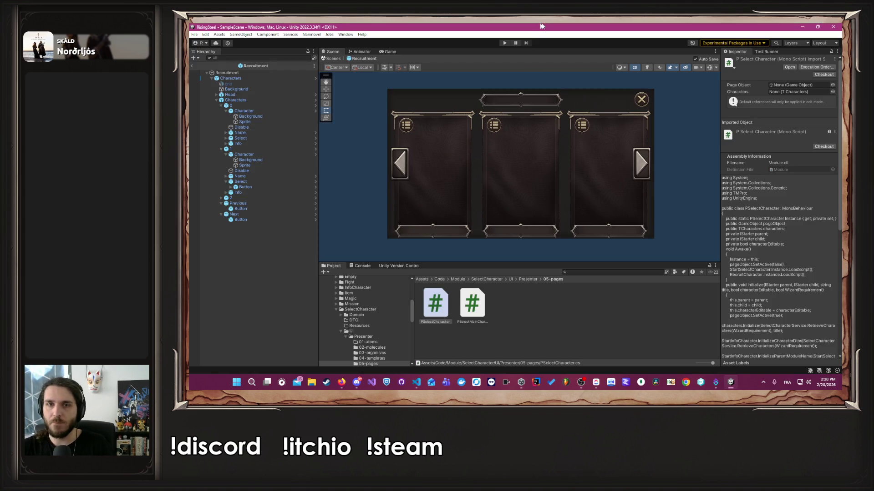
# Start a new game in play mode, confirm the player name and skip the tutorial.
pyautogui.click(505, 43)
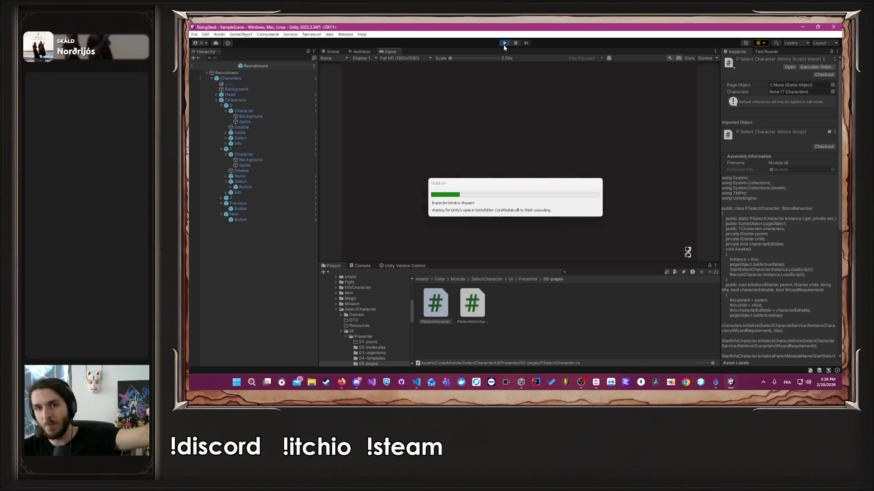
pyautogui.click(508, 126)
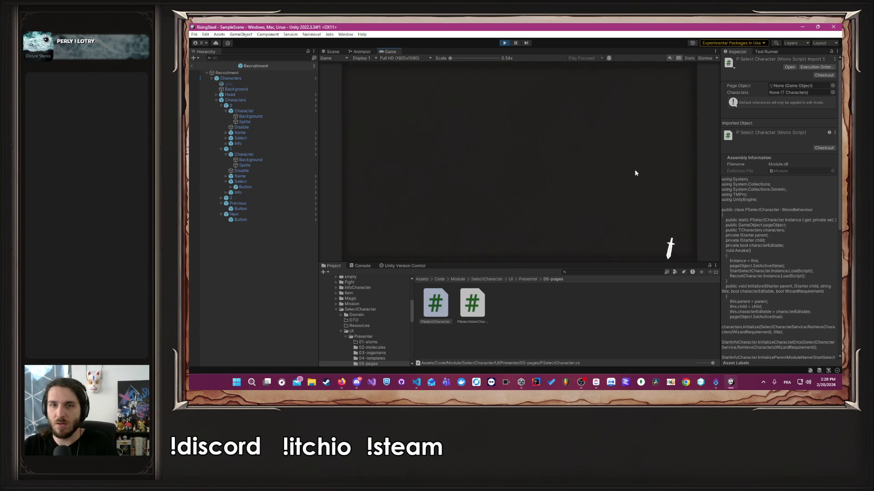
pyautogui.click(619, 188)
pyautogui.click(560, 153)
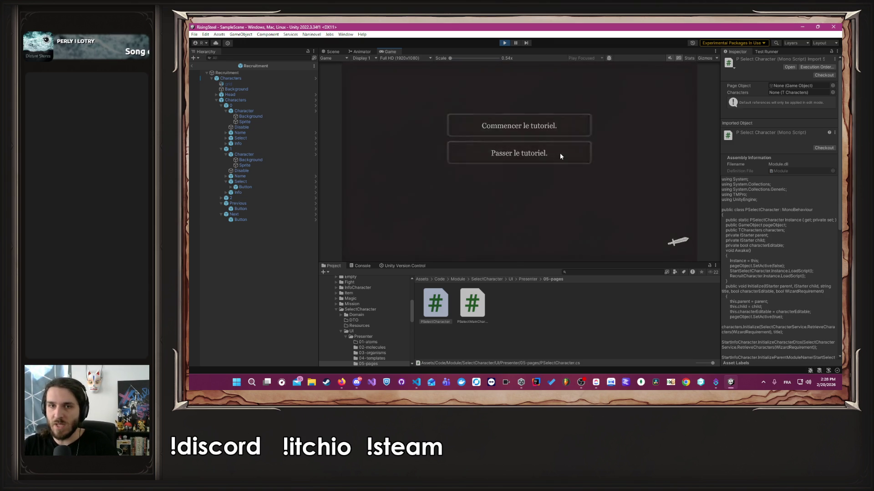
# Check the training panel and character stats, return to the village, then stop the game.
pyautogui.click(362, 190)
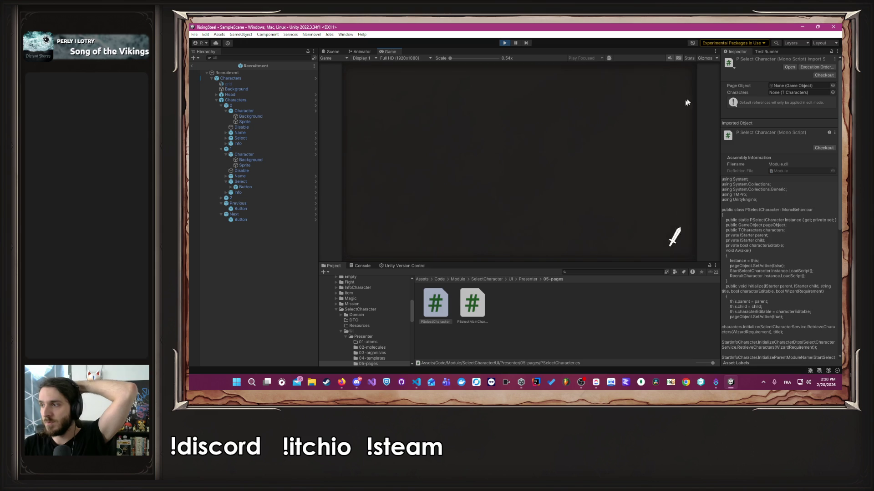
pyautogui.click(679, 77)
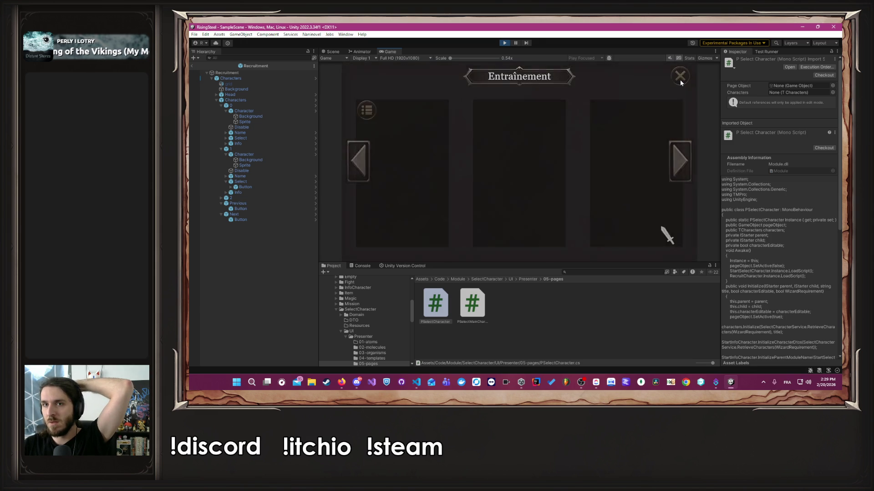
pyautogui.click(680, 83)
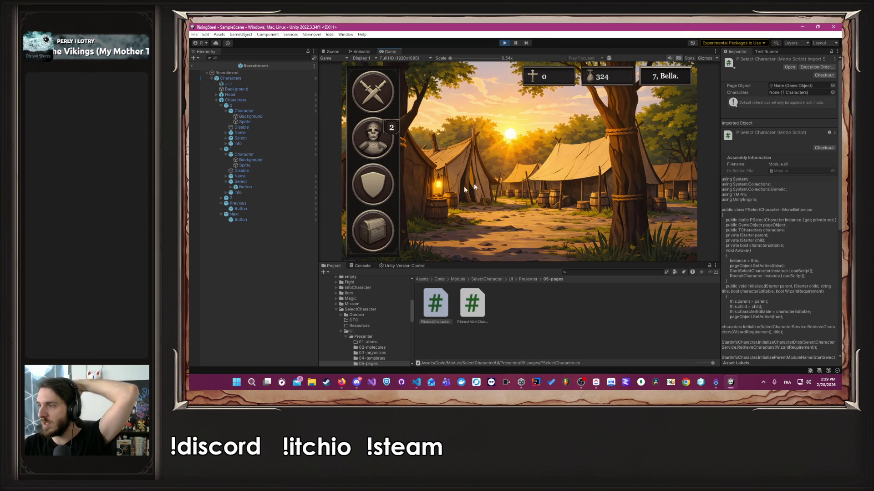
pyautogui.click(363, 188)
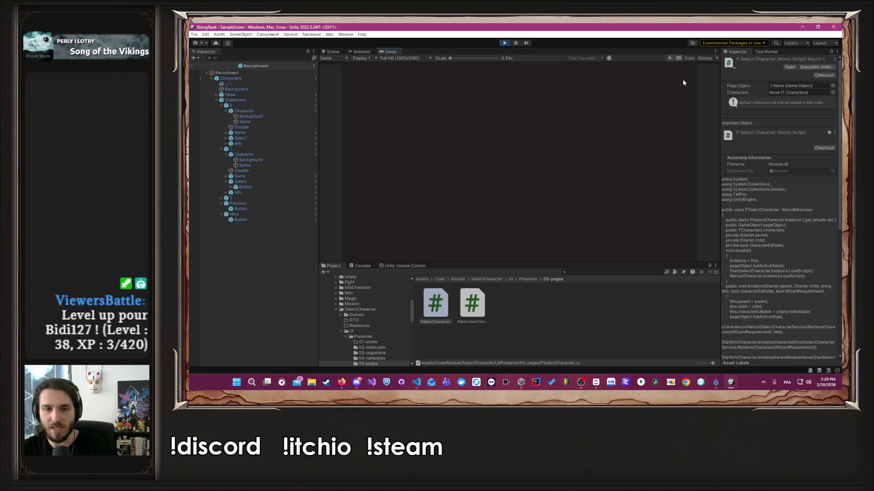
pyautogui.click(506, 42)
# Bring the StartInfoCharacterModule script window in VS Code to the front.
pyautogui.hotkey('alt', 'Tab')
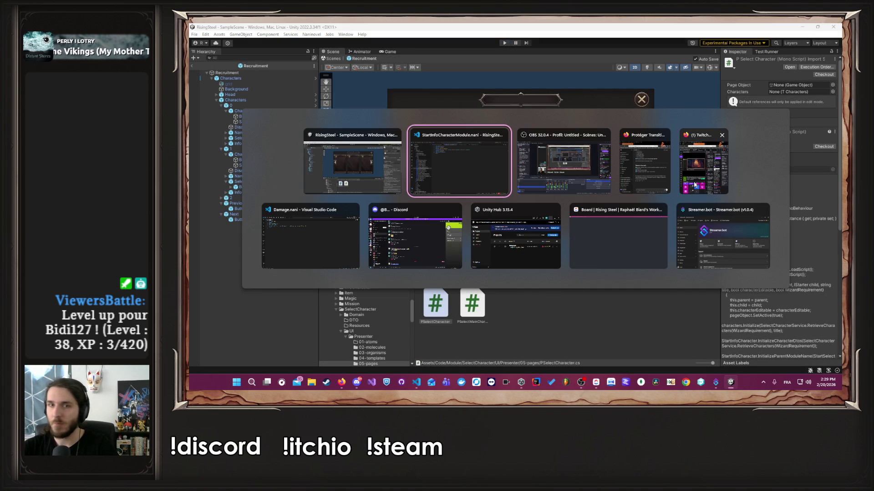
pyautogui.press('Tab')
pyautogui.press('Tab')
pyautogui.press('Escape')
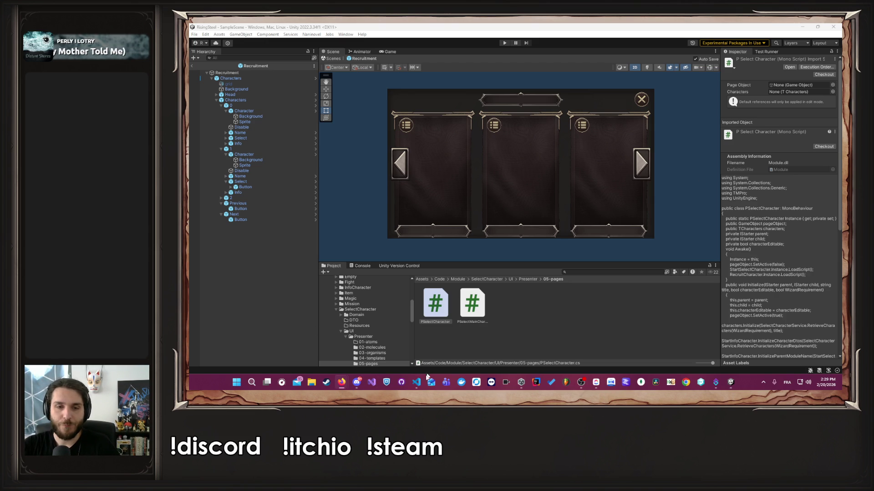
pyautogui.moveTo(416, 382)
pyautogui.click(443, 353)
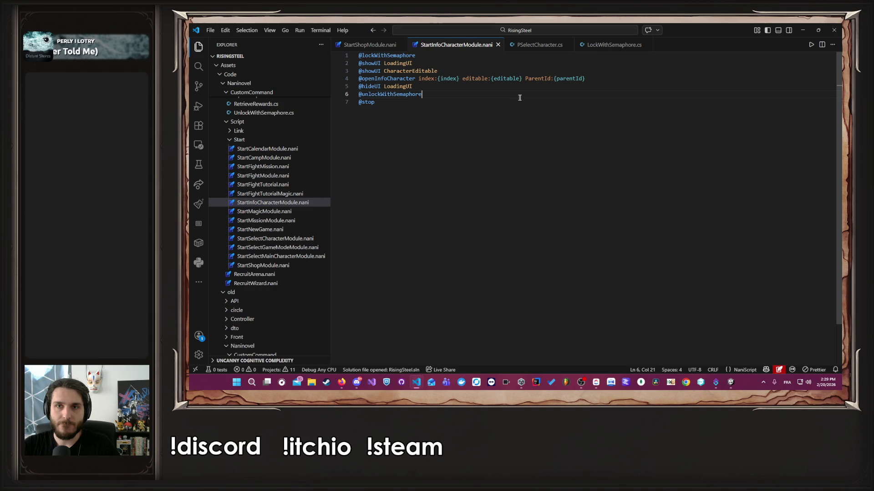
# View LockWithSemaphore.cs and UnlockWithSemaphore.cs command classes.
pyautogui.click(600, 55)
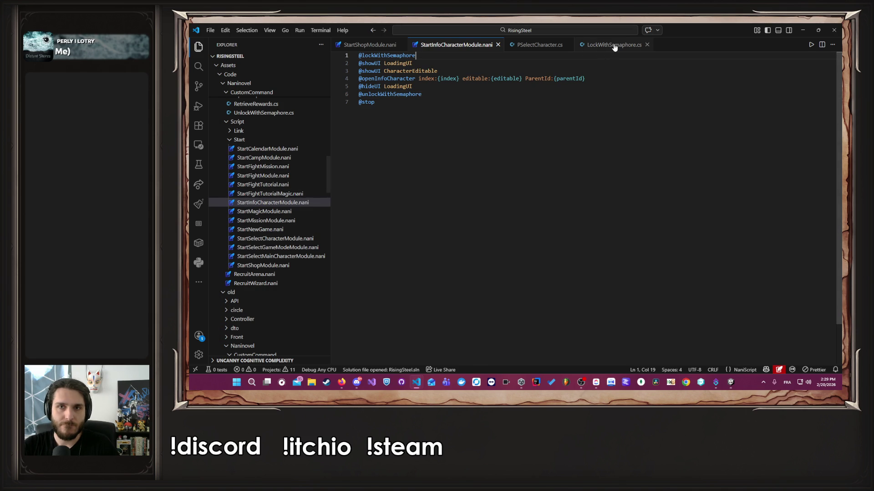
pyautogui.click(613, 44)
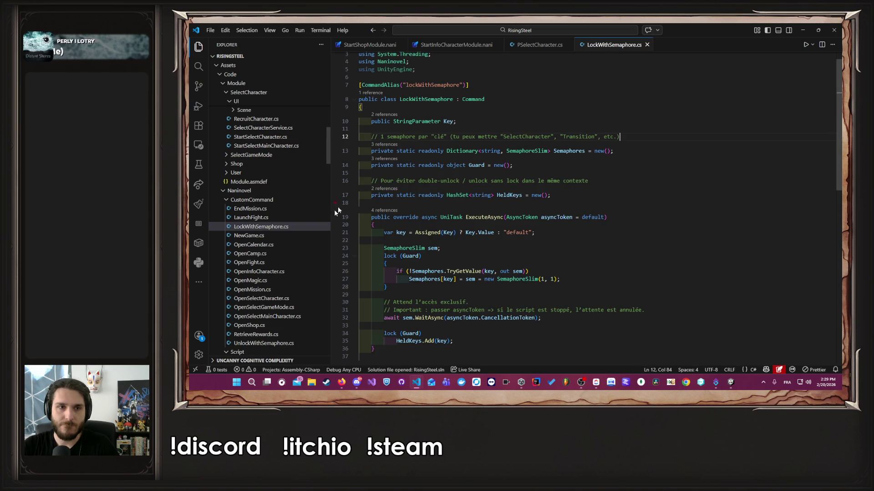
pyautogui.click(266, 342)
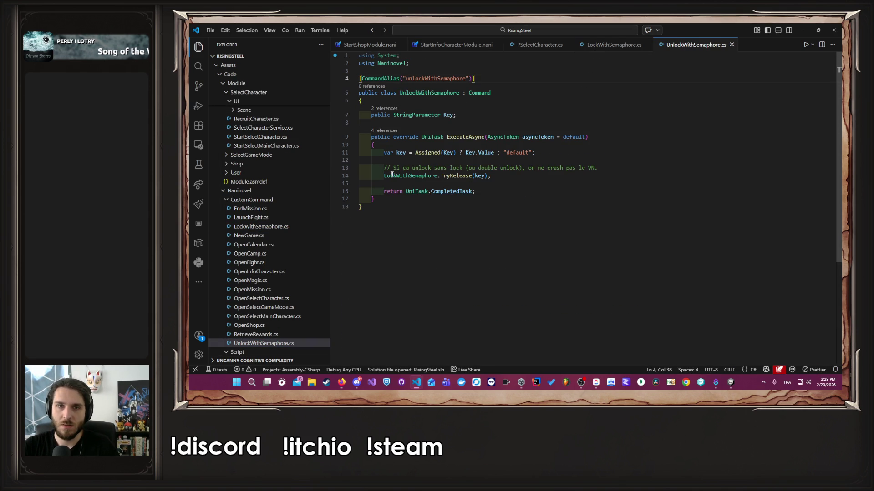
# Highlight uses of LockWithSemaphore and key, and inspect the TryRelease call.
pyautogui.doubleClick(393, 175)
pyautogui.doubleClick(481, 176)
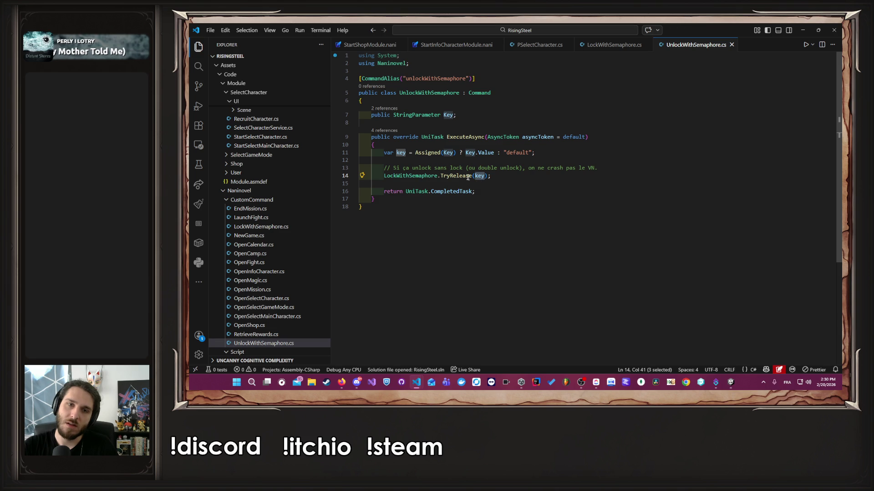
pyautogui.click(468, 177)
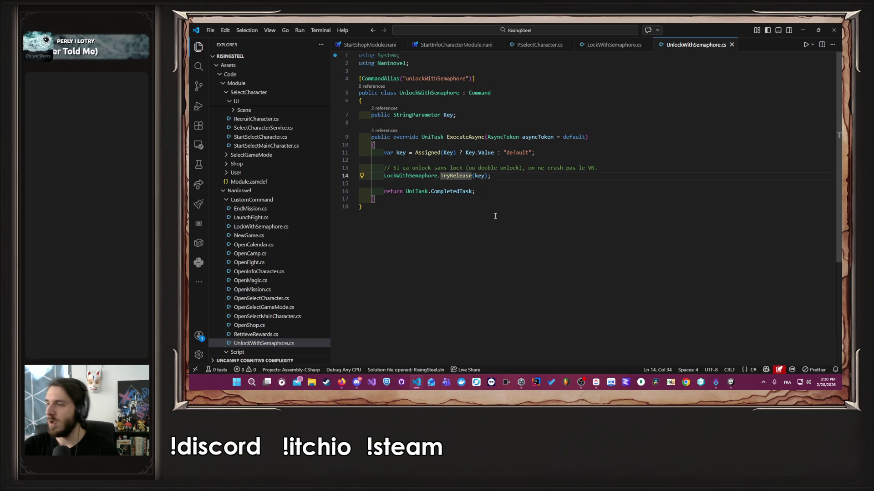
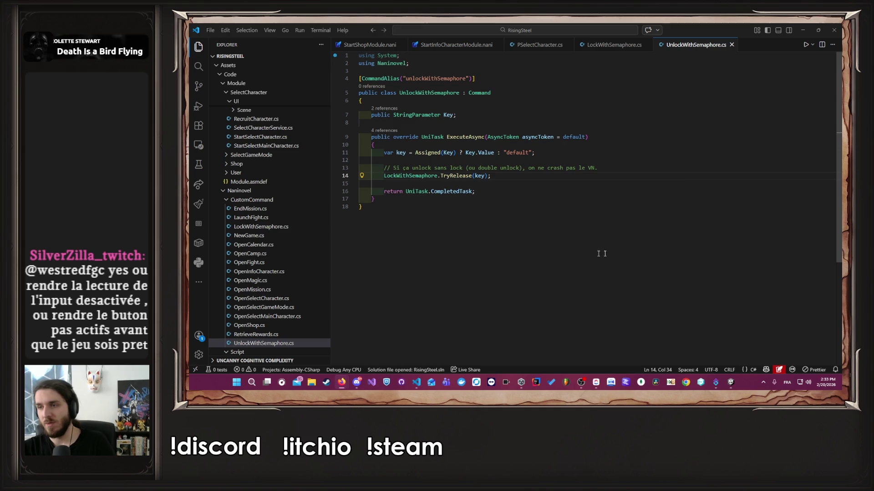
# Switch from Visual Studio Code to the RisingSteel Unity editor window.
pyautogui.hotkey('alt', 'Tab')
pyautogui.press('Tab')
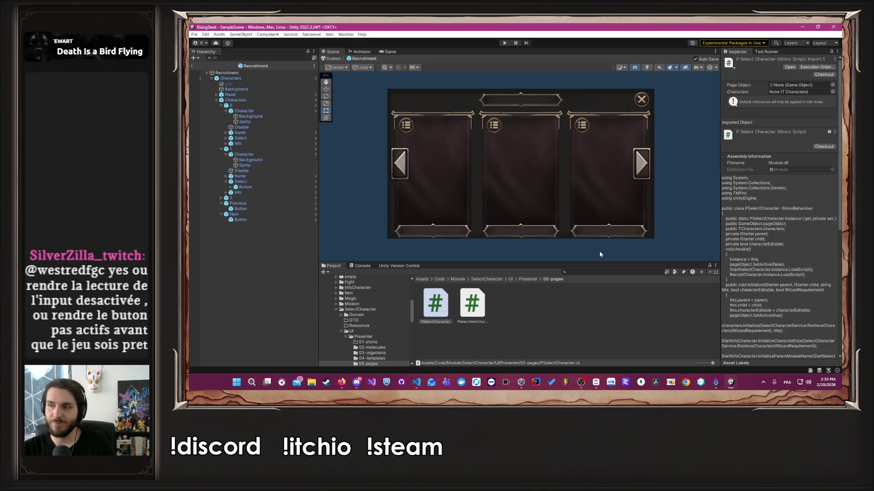
# Select the exit button Image under Head > Back to see its On Click events, then enter play mode.
pyautogui.click(247, 90)
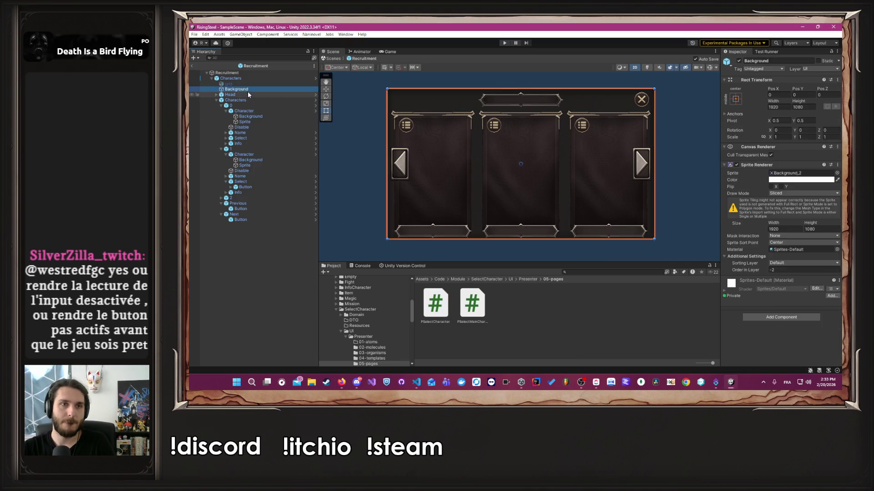
pyautogui.click(216, 95)
pyautogui.click(226, 100)
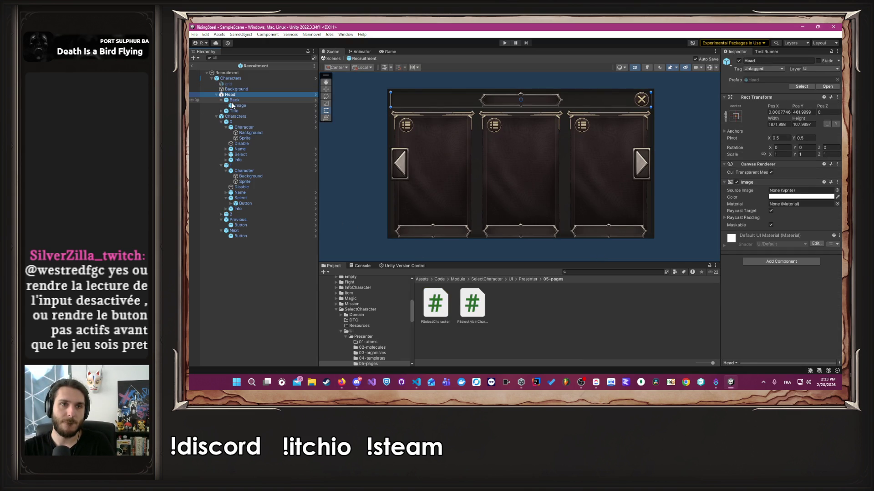
pyautogui.scroll(-5, 748, 249)
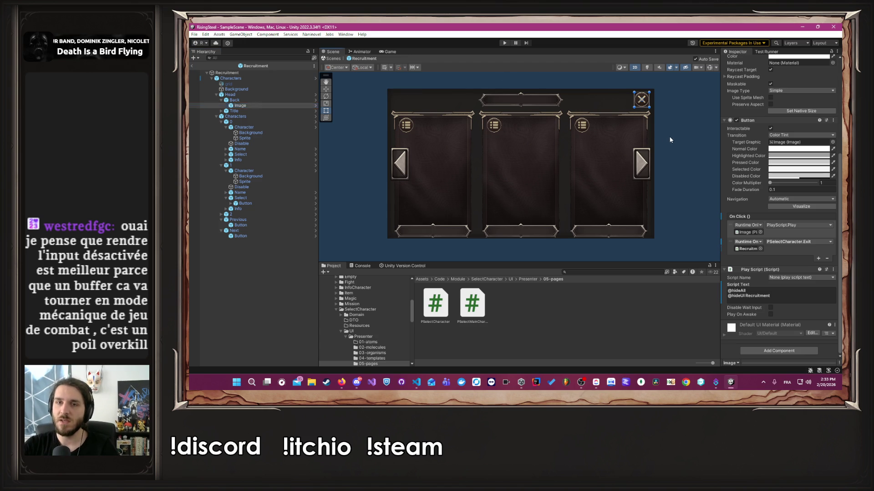
pyautogui.click(504, 42)
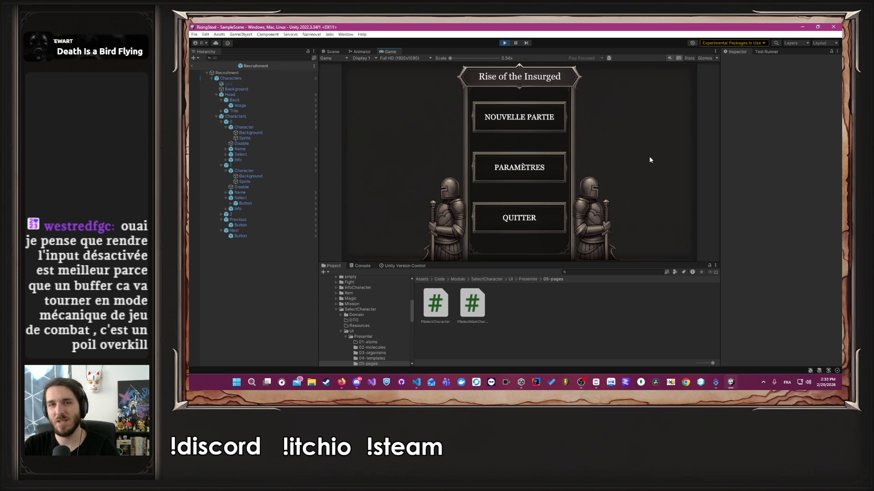
# Play a new game with a name, the right-hand character and tutorial answer up to Mode de jeu, then stop play.
pyautogui.click(506, 111)
pyautogui.write('Albert')
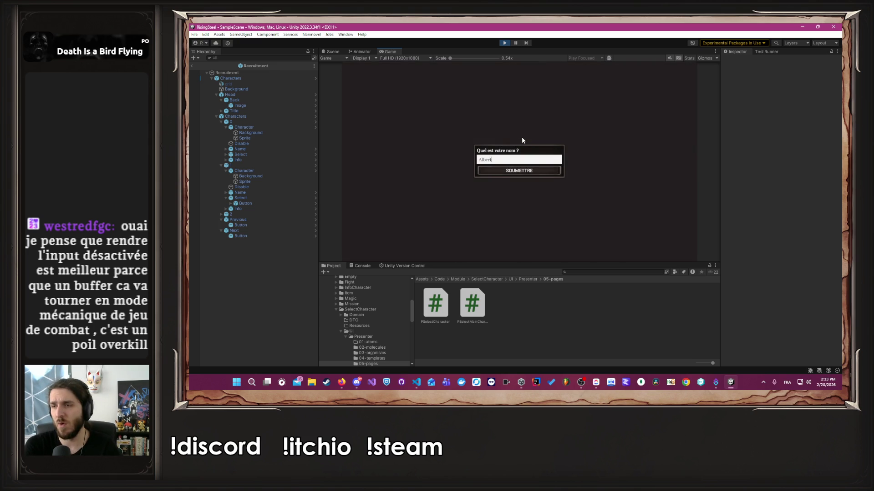
pyautogui.press('Return')
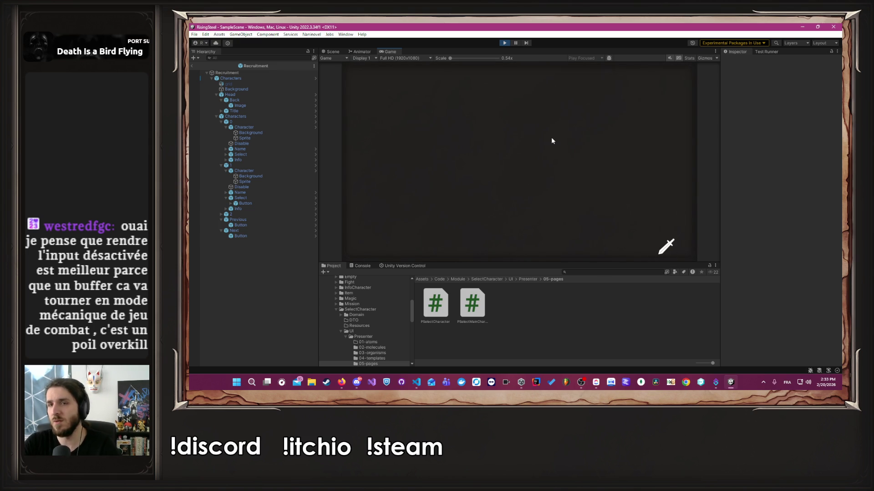
pyautogui.click(651, 171)
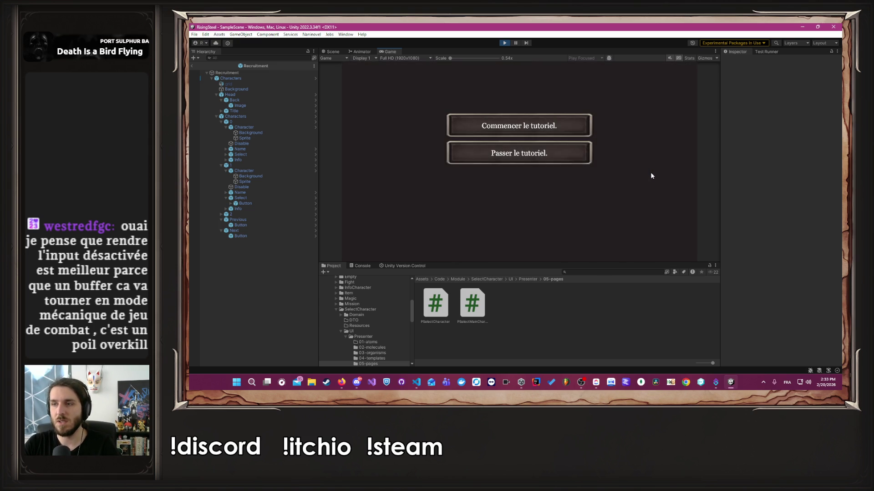
pyautogui.click(544, 162)
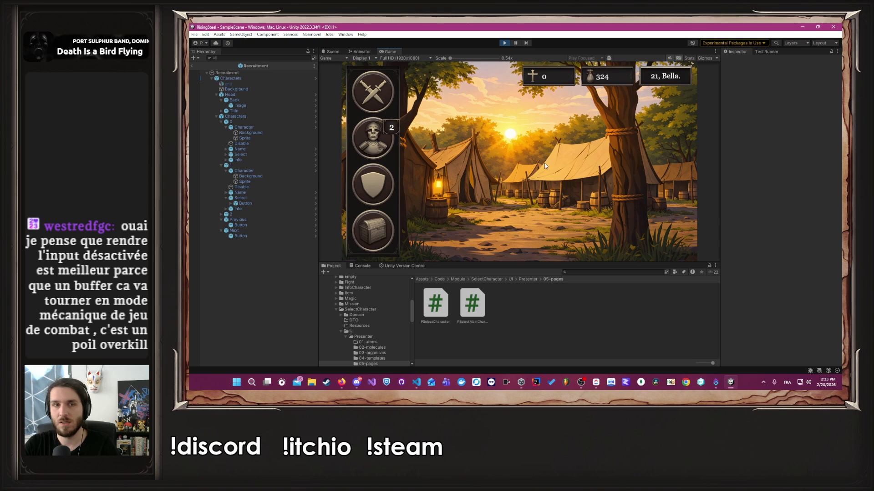
pyautogui.click(383, 88)
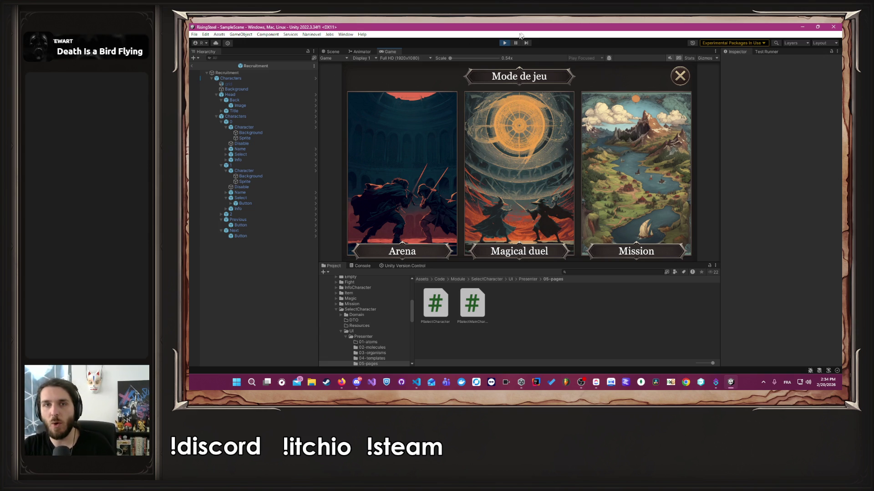
pyautogui.click(503, 42)
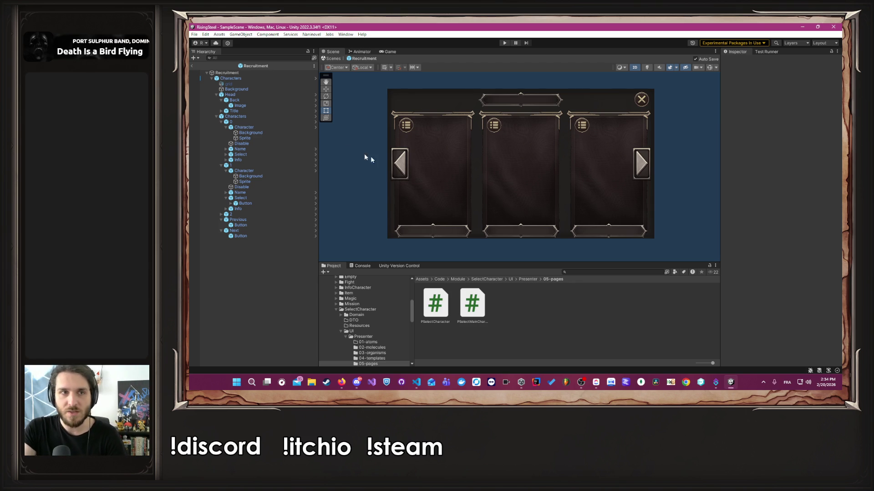
# Select the Back > Image exit button's Play Script text and make the Project panel taller.
pyautogui.click(240, 105)
pyautogui.scroll(-1, 579, 142)
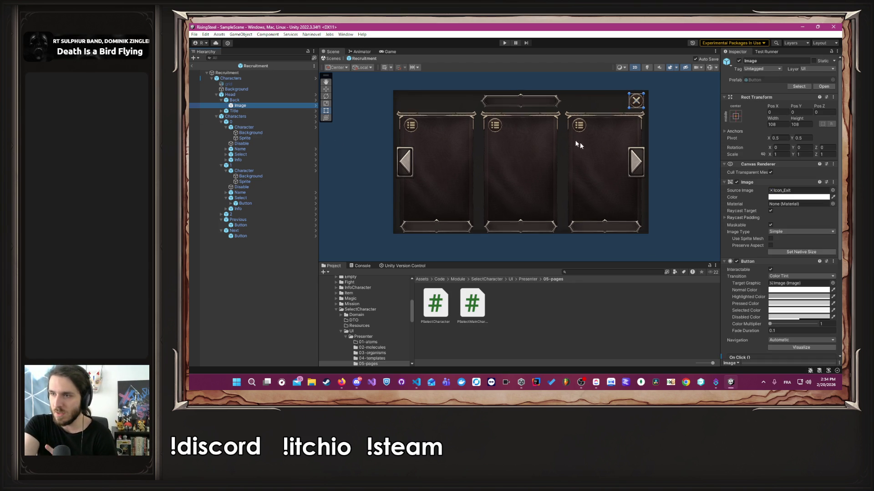
pyautogui.scroll(-2, 665, 178)
pyautogui.scroll(-1, 682, 200)
pyautogui.scroll(3, 676, 162)
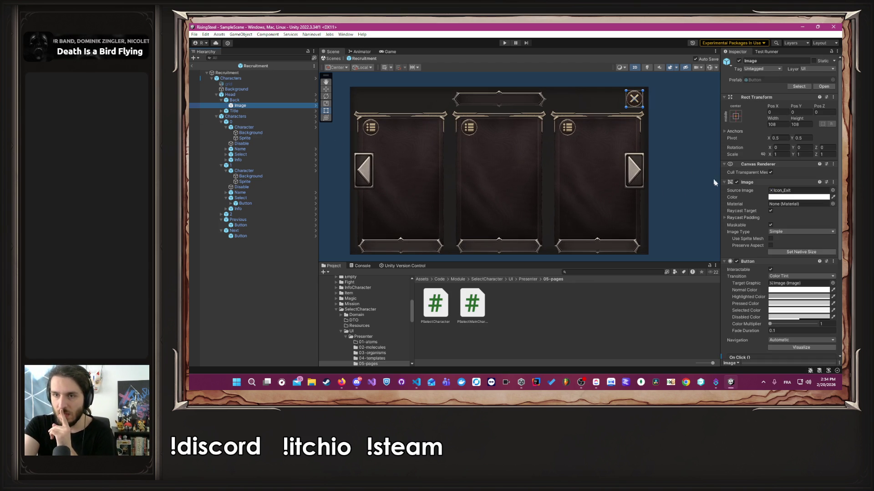
pyautogui.scroll(-3, 750, 189)
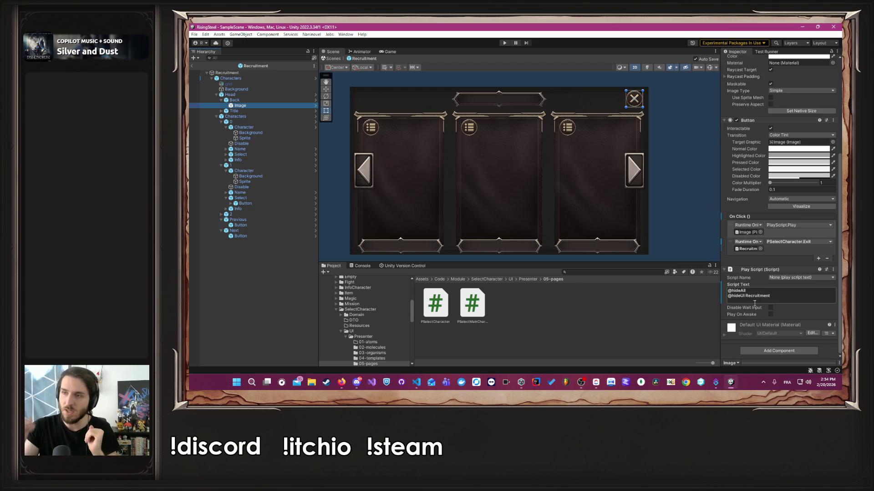
pyautogui.moveTo(775, 301); pyautogui.dragTo(710, 285)
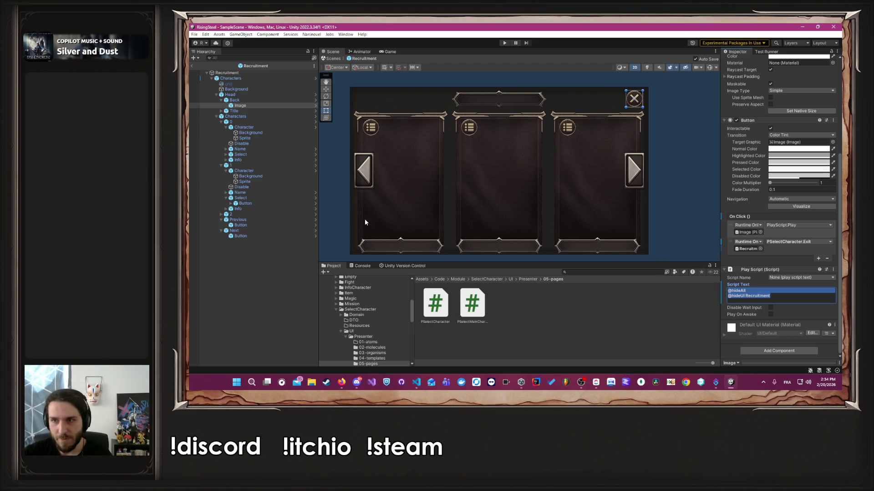
pyautogui.moveTo(577, 261); pyautogui.dragTo(572, 253)
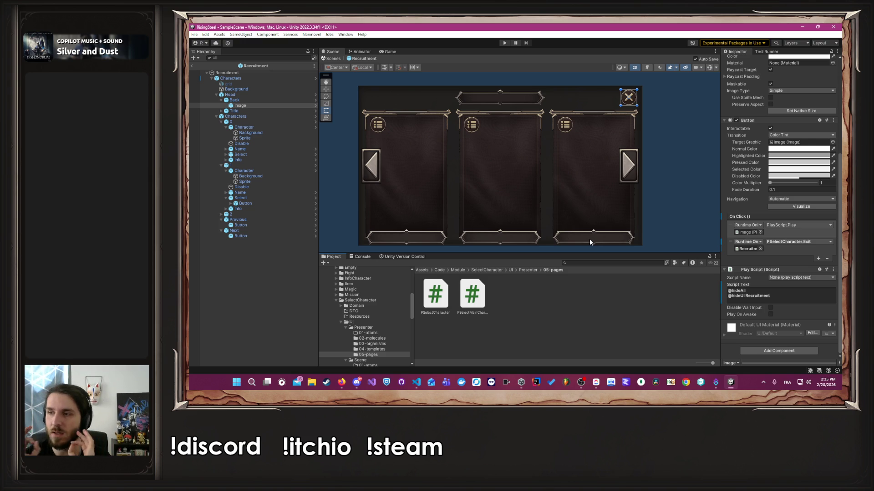
pyautogui.click(413, 385)
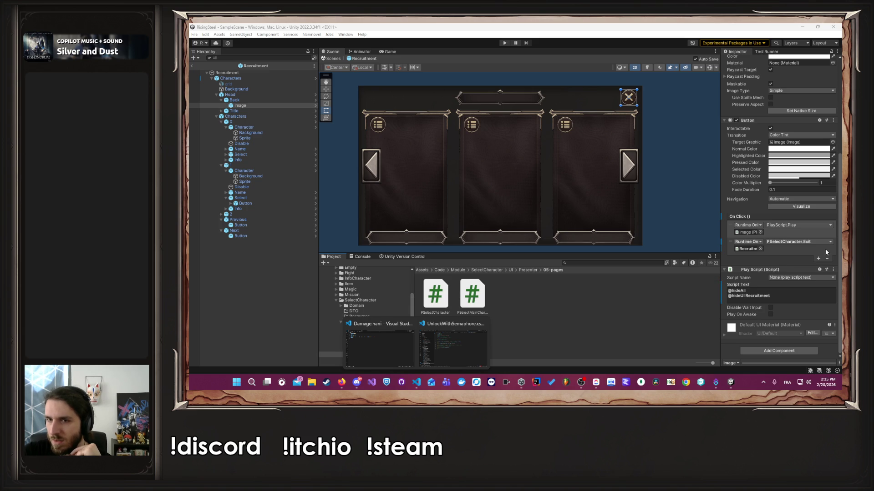
pyautogui.click(792, 290)
pyautogui.moveTo(794, 292); pyautogui.dragTo(726, 295)
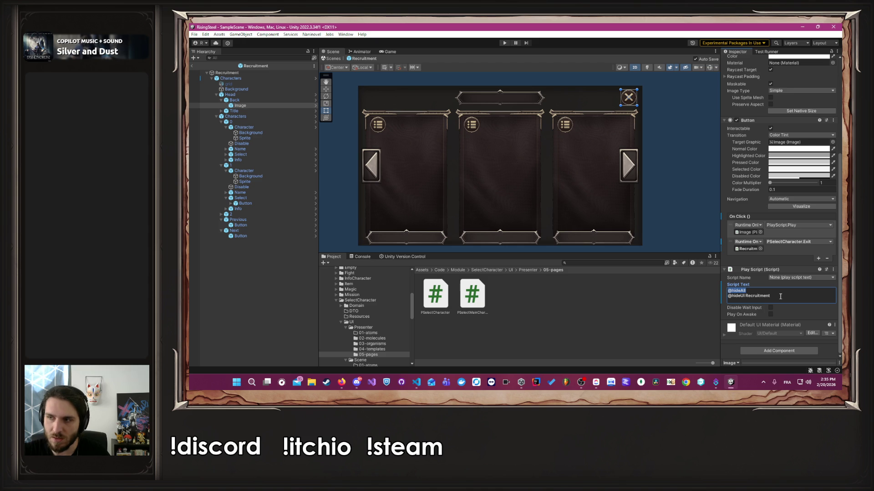
pyautogui.click(780, 296)
pyautogui.moveTo(780, 298); pyautogui.dragTo(700, 291)
pyautogui.hotkey('ctrl', 'c')
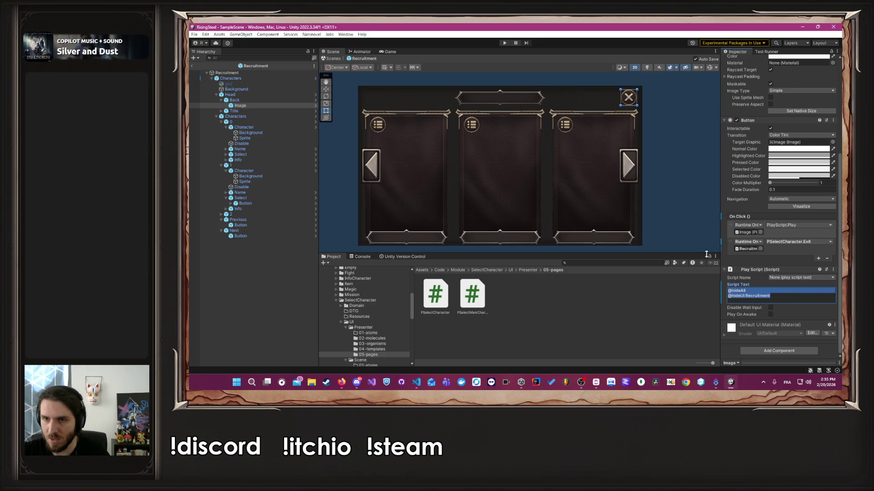
# Check the PlayScript.Play click event entry, then switch over to Visual Studio Code.
pyautogui.click(780, 234)
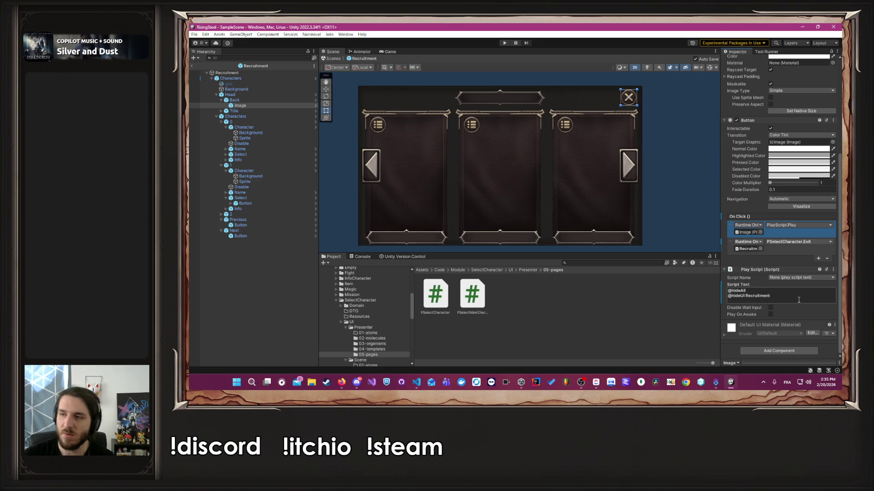
pyautogui.click(793, 297)
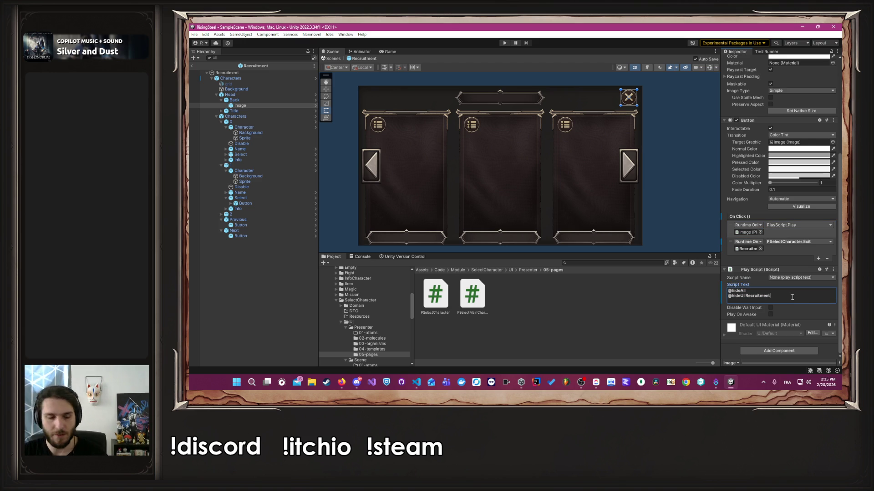
pyautogui.hotkey('alt', 'Tab')
pyautogui.hotkey('alt', 'Tab')
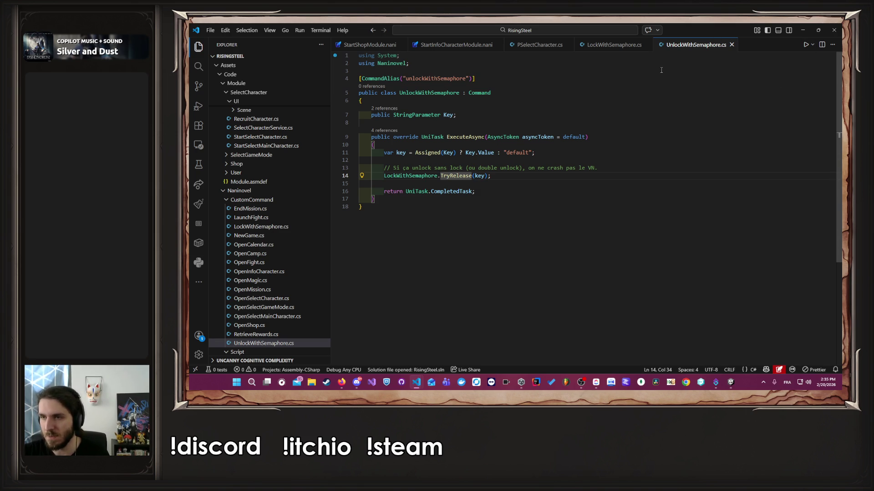
# Float the VS Code window over Unity, review StartShopModule.nani and close unneeded files.
pyautogui.moveTo(683, 31)
pyautogui.mouseDown()
pyautogui.moveTo(688, 178)
pyautogui.moveTo(649, 26)
pyautogui.mouseUp()
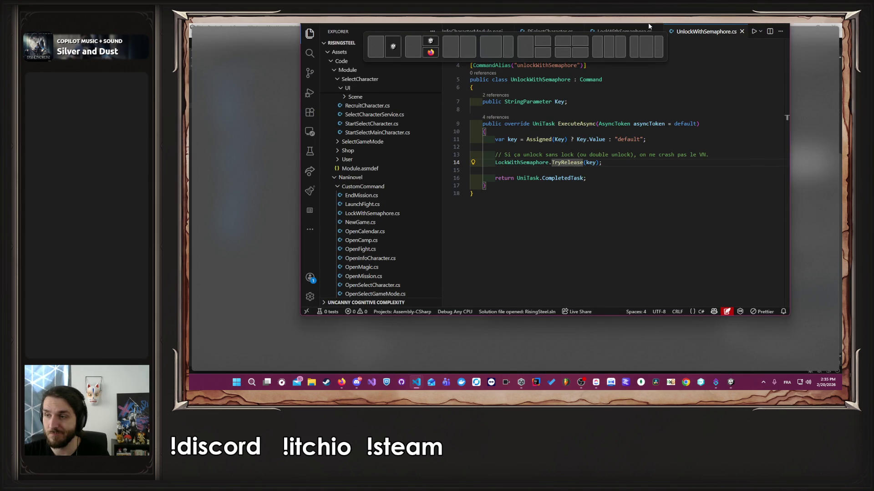
pyautogui.moveTo(649, 26); pyautogui.dragTo(571, 65)
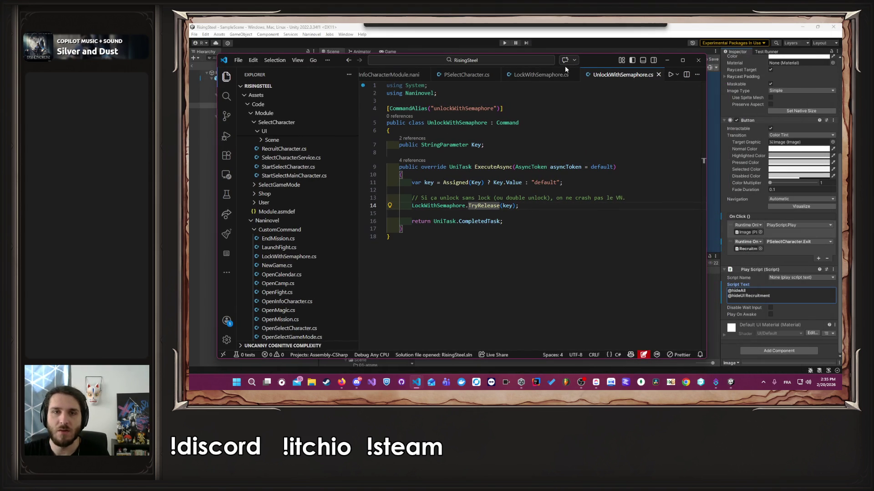
pyautogui.scroll(3, 403, 75)
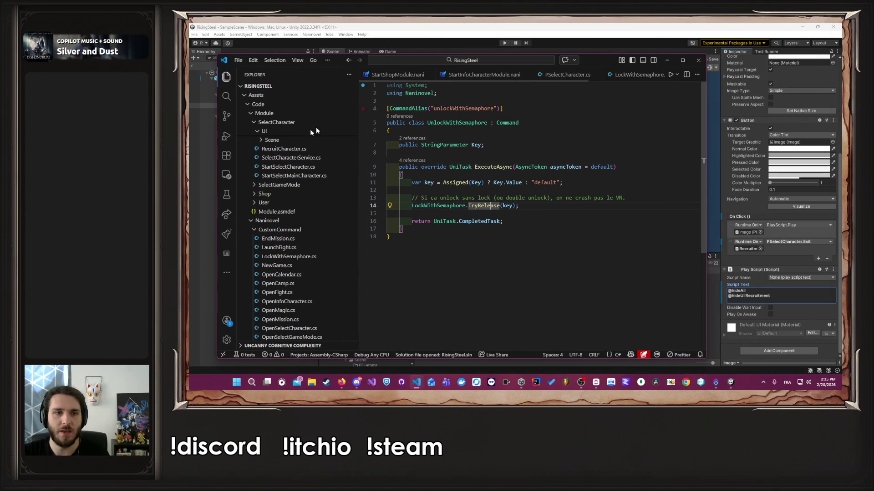
pyautogui.click(403, 75)
pyautogui.scroll(-2, 471, 73)
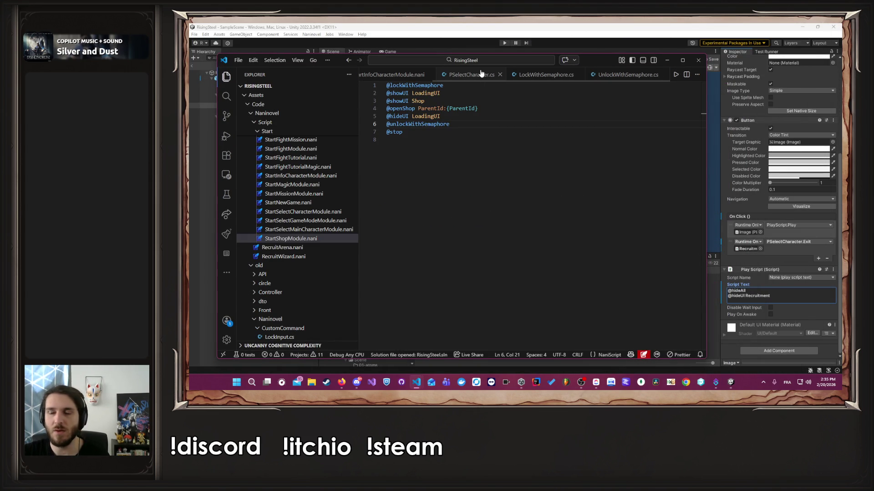
pyautogui.scroll(2, 483, 73)
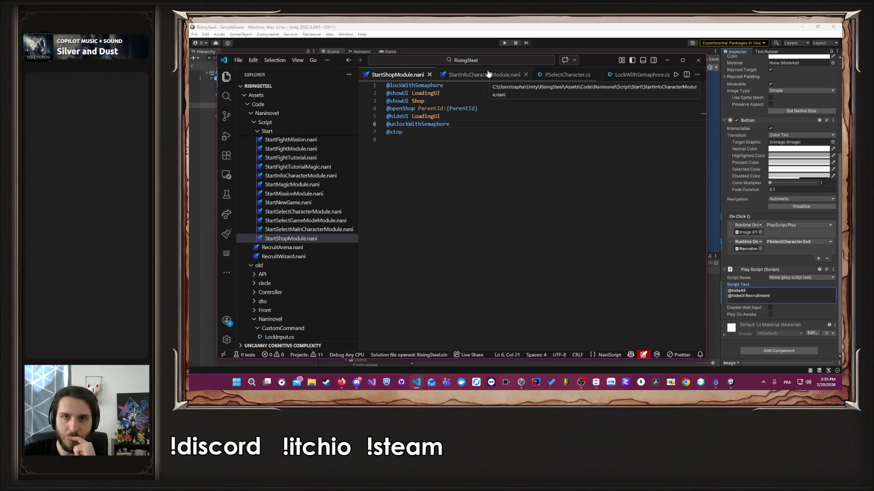
pyautogui.middleClick(537, 75)
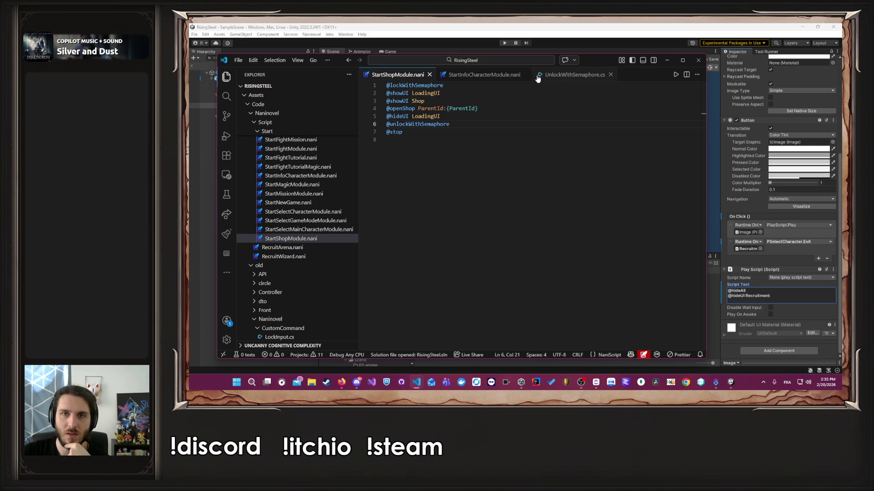
pyautogui.middleClick(538, 75)
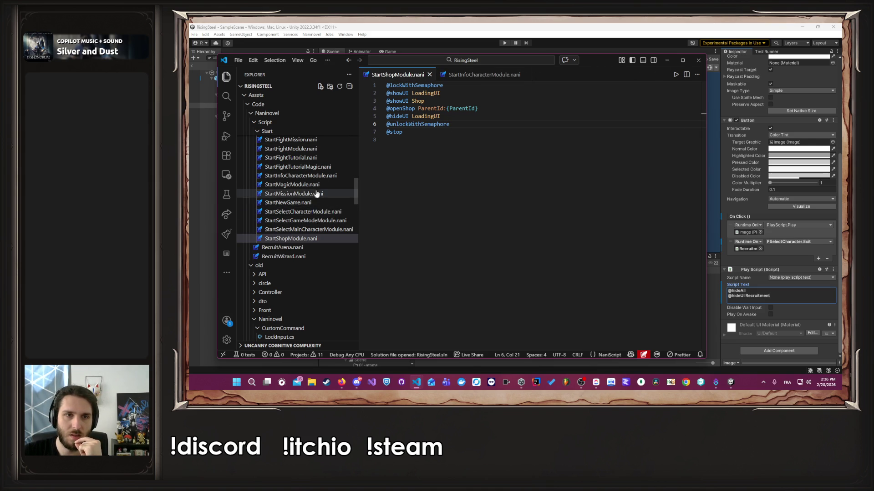
pyautogui.scroll(2, 316, 195)
pyautogui.scroll(1, 310, 202)
# Open StartCampModule.nani, then bring the Unity editor back to the front.
pyautogui.click(307, 205)
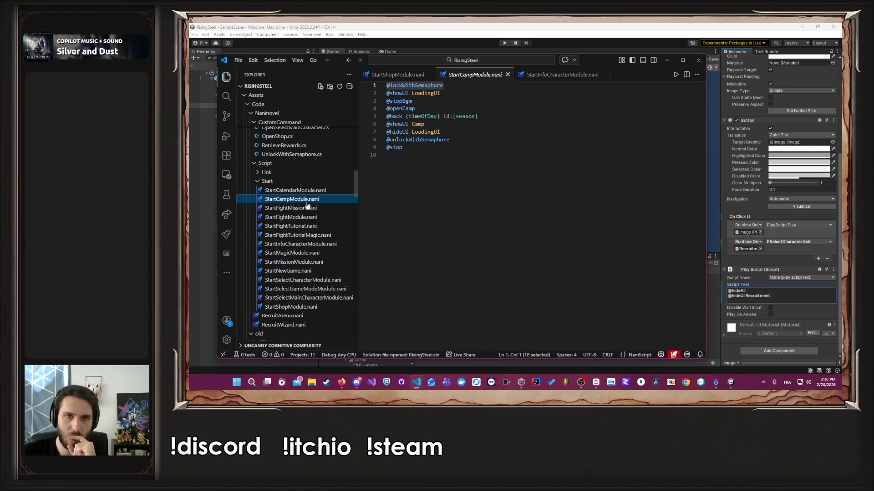
pyautogui.click(779, 292)
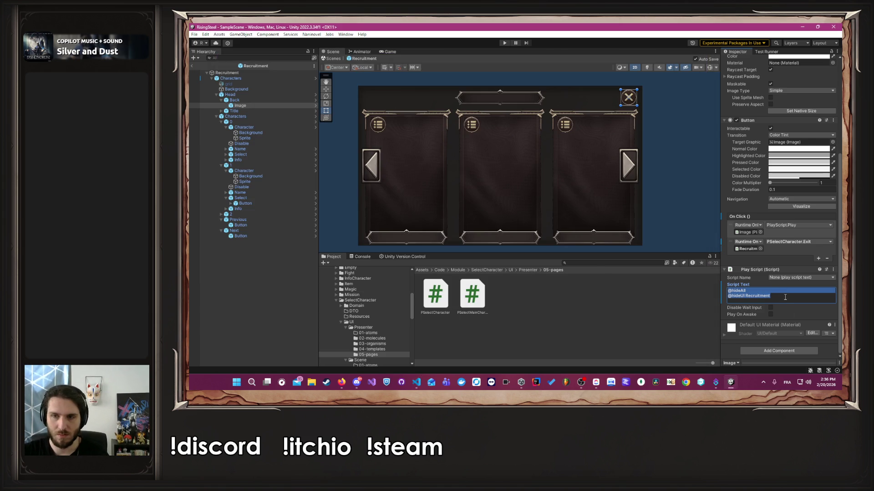
pyautogui.click(806, 27)
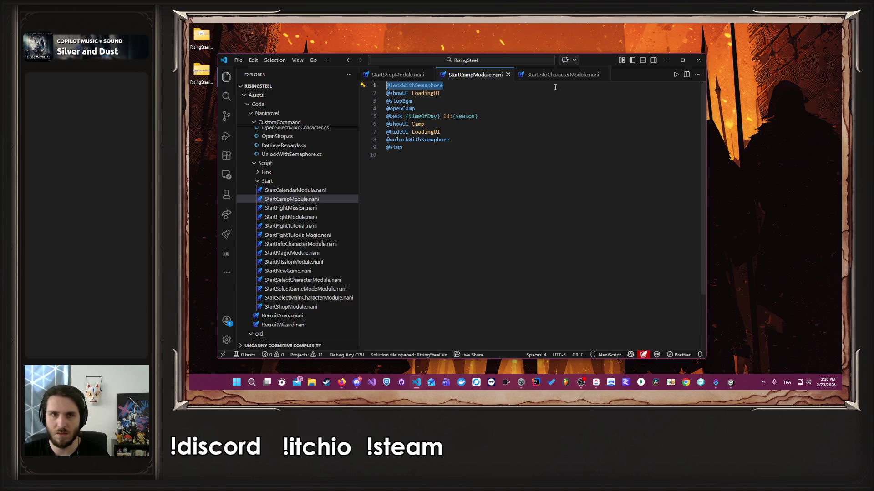
pyautogui.click(520, 90)
pyautogui.hotkey('ctrl', 'v')
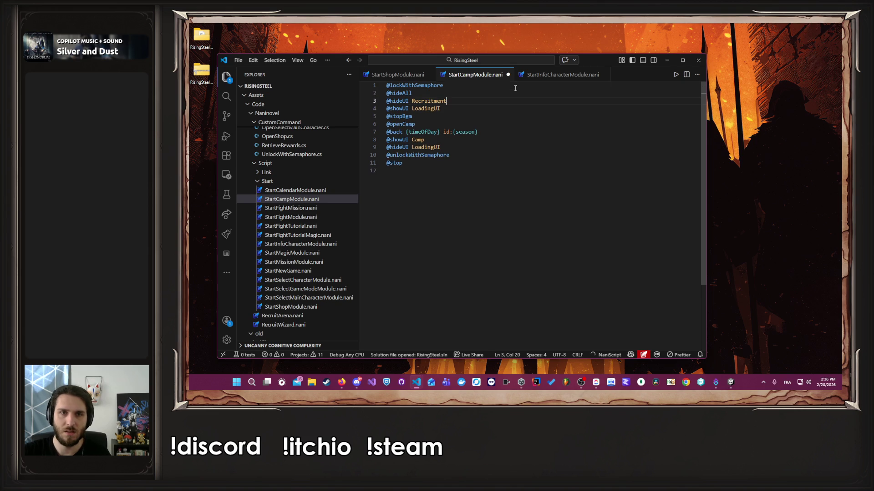
pyautogui.doubleClick(432, 100)
pyautogui.press('BackSpace')
pyautogui.press('BackSpace')
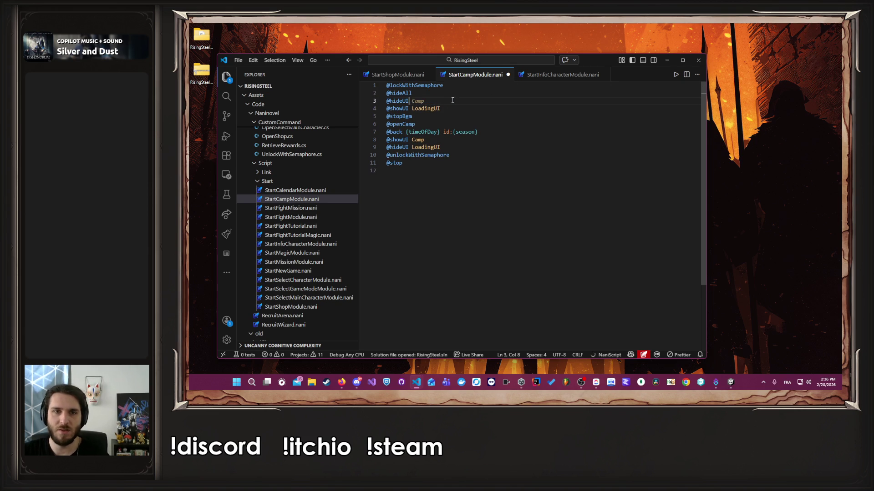
pyautogui.press('Escape')
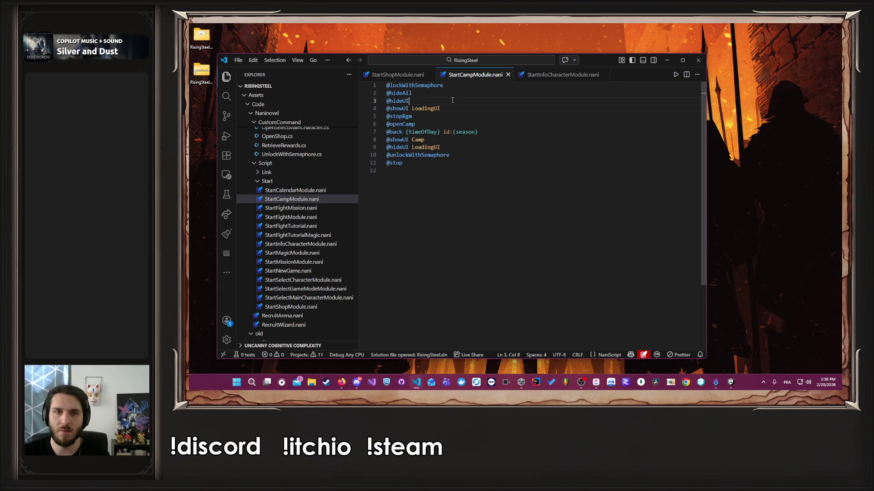
# Re-select the two new hide lines to check them, then maximize the VS Code window.
pyautogui.hotkey('shift', 'Up')
pyautogui.hotkey('shift', 'Up')
pyautogui.hotkey('shift', 'Down')
pyautogui.press('Home')
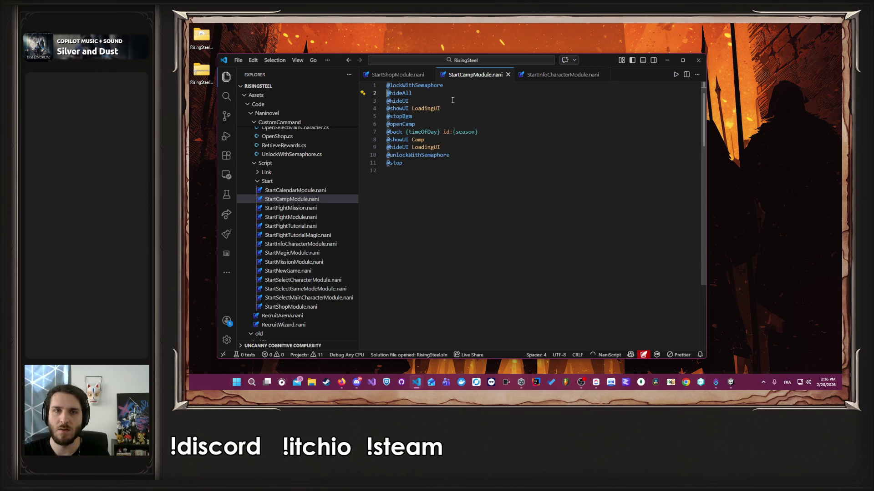
pyautogui.hotkey('shift', 'Down')
pyautogui.hotkey('shift', 'End')
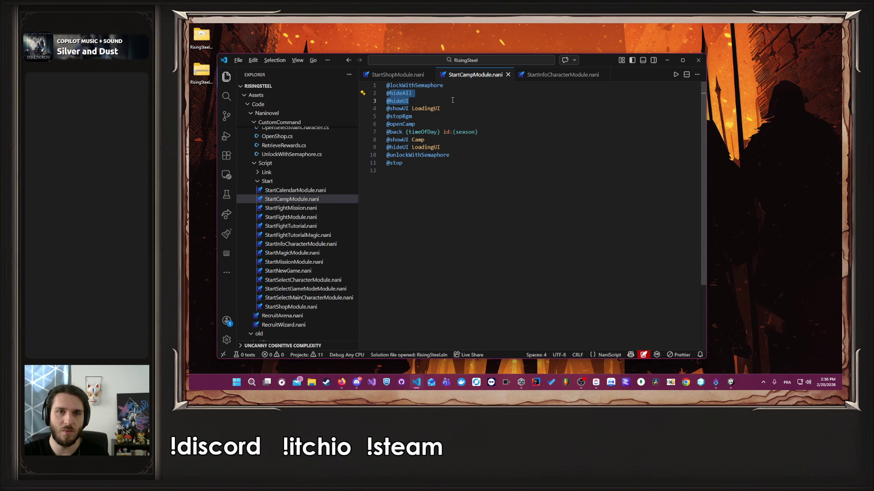
pyautogui.press('Escape')
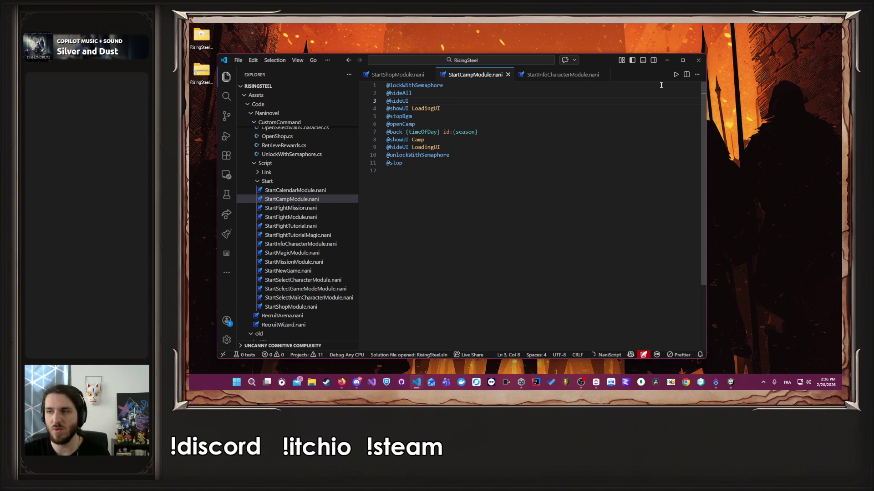
pyautogui.click(681, 60)
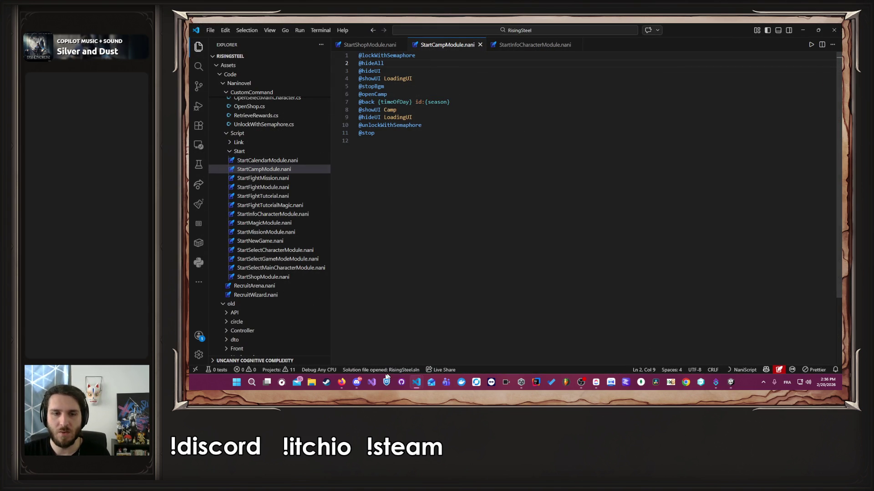
pyautogui.moveTo(341, 383)
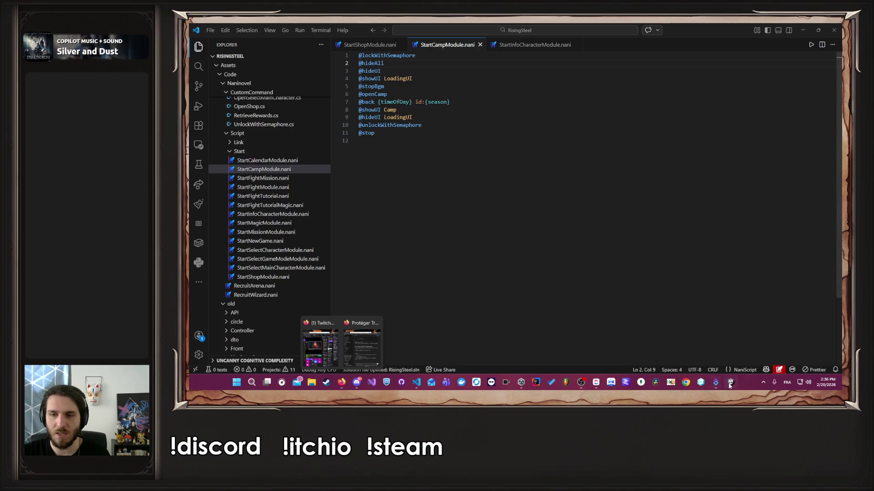
# Remove the PlayScript.Play on-click action from the Recruitment exit button.
pyautogui.click(730, 383)
pyautogui.click(784, 237)
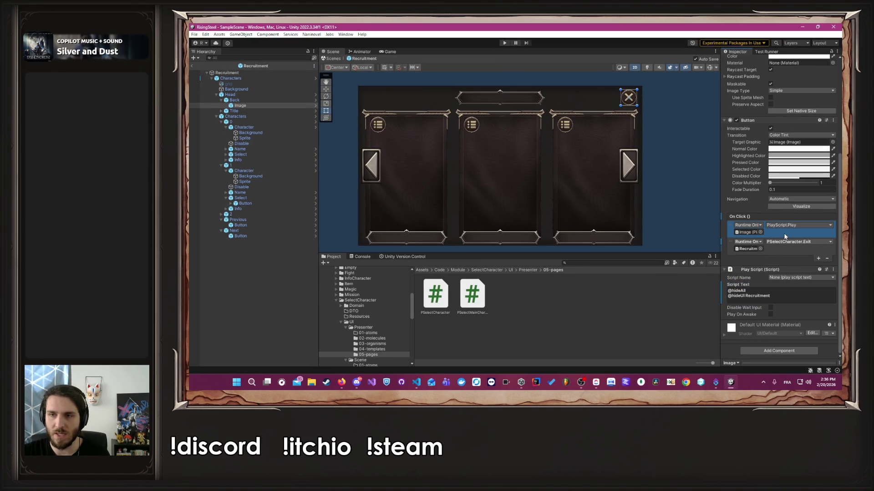
pyautogui.click(828, 259)
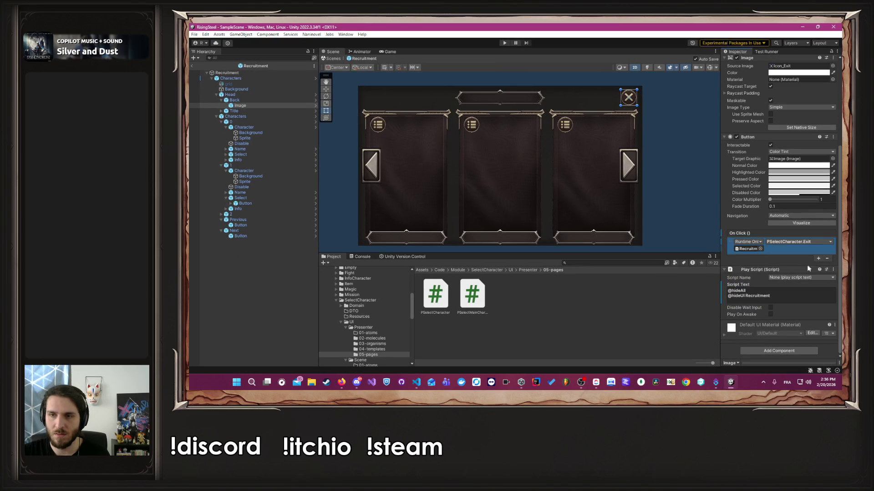
# Empty the exit button's Script Text field, deselect, and glance at the code editor.
pyautogui.moveTo(784, 300); pyautogui.dragTo(737, 287)
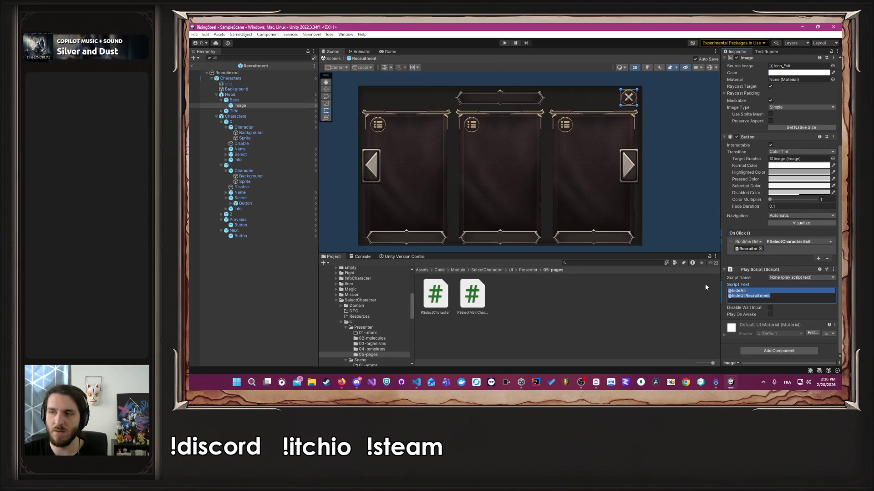
pyautogui.press('BackSpace')
pyautogui.click(686, 231)
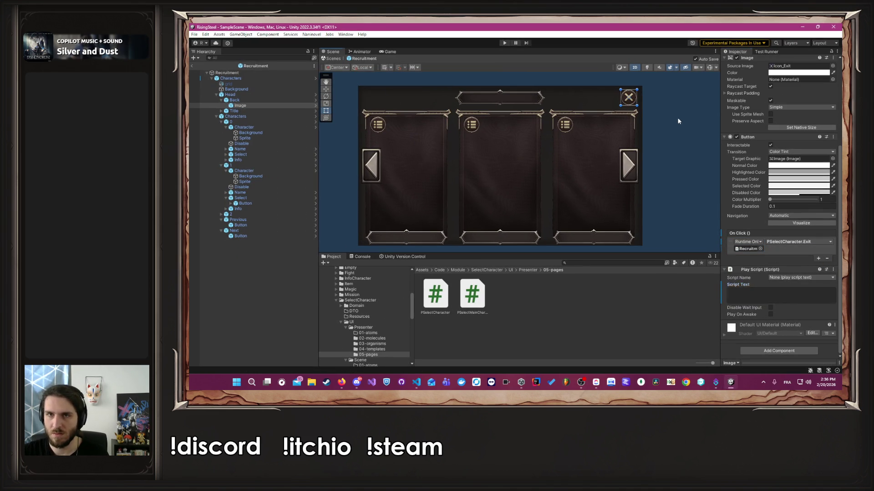
pyautogui.hotkey('alt', 'Tab')
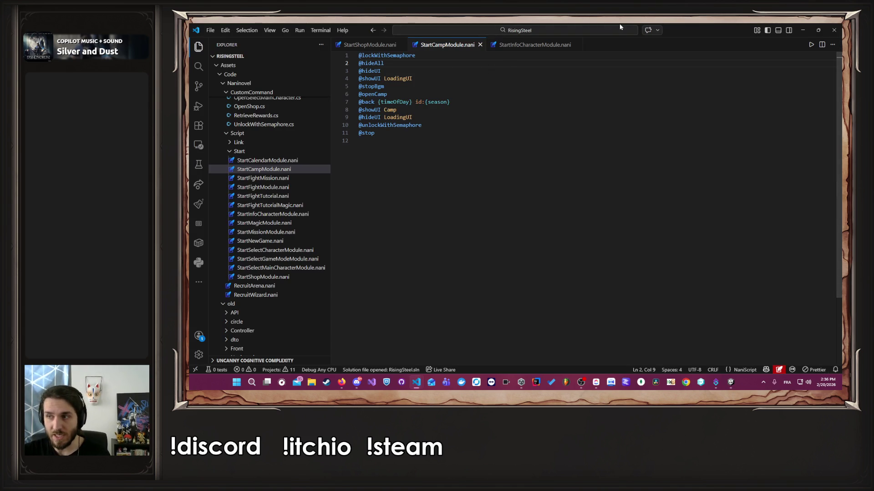
pyautogui.click(804, 30)
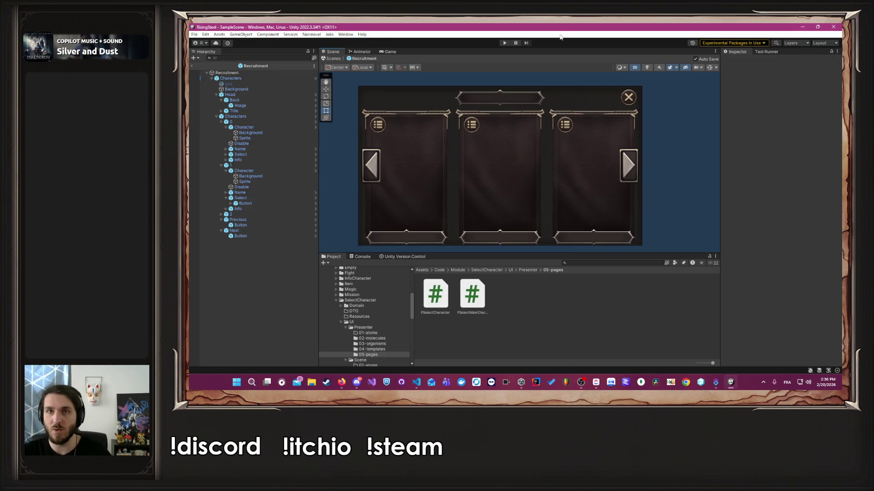
pyautogui.click(502, 42)
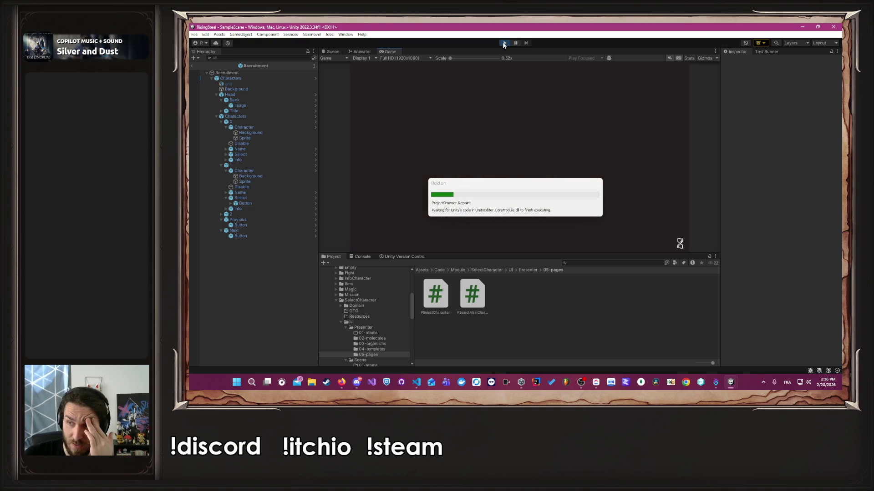
pyautogui.click(530, 117)
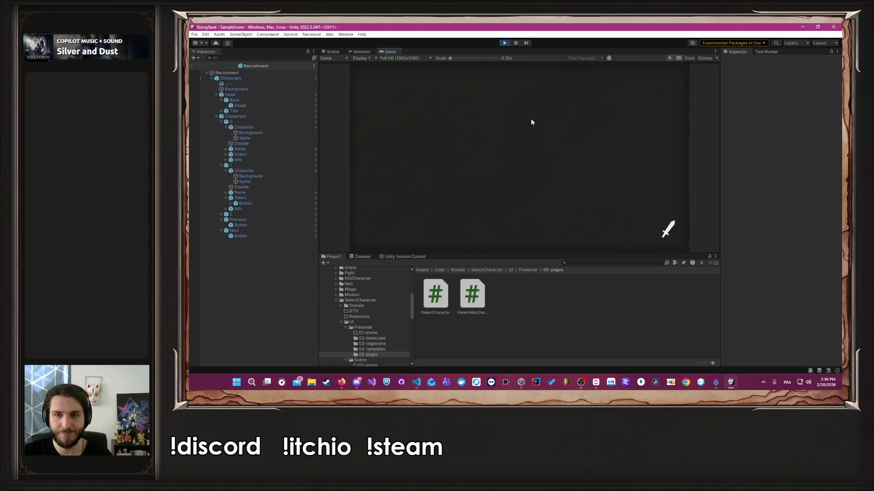
pyautogui.write('Albert')
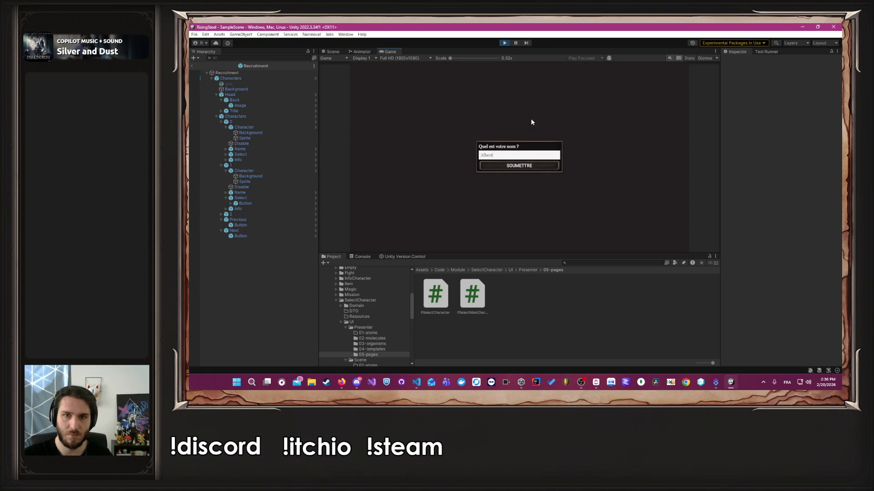
pyautogui.press('Return')
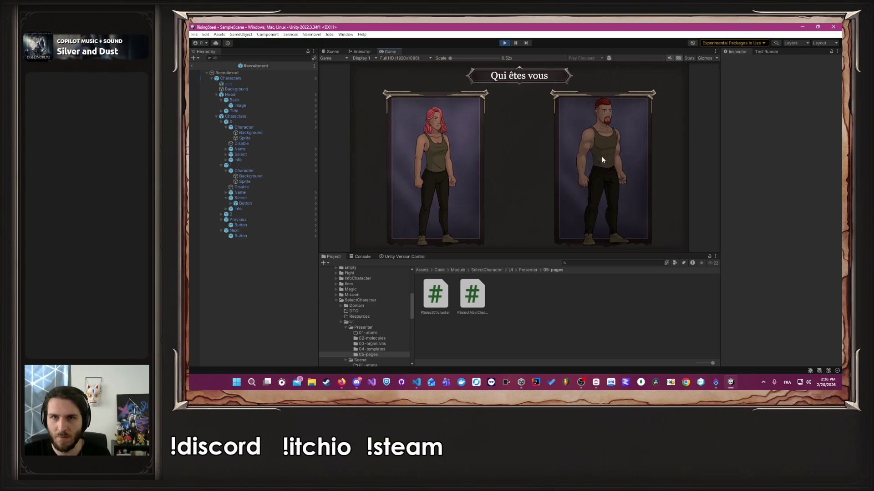
pyautogui.click(602, 157)
pyautogui.click(564, 154)
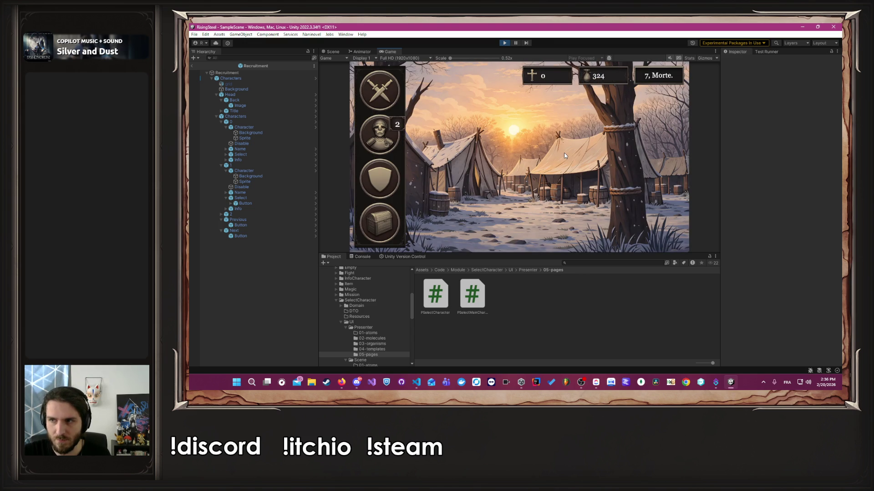
pyautogui.click(384, 181)
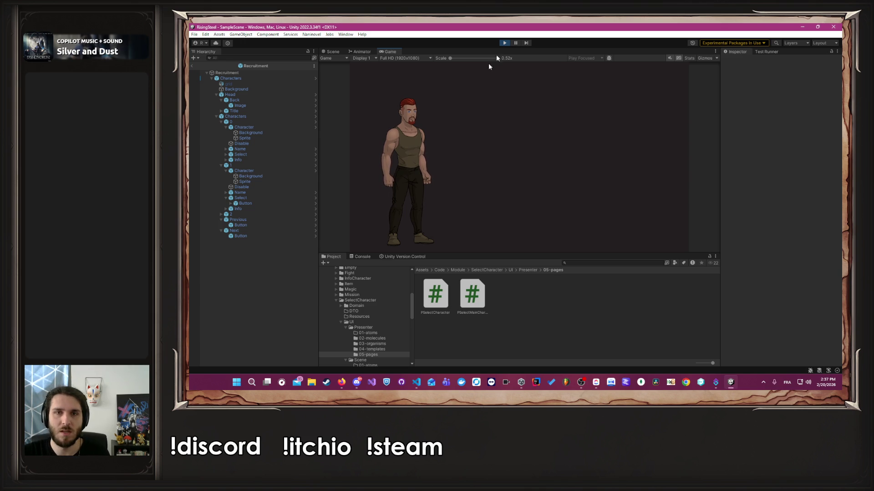
pyautogui.click(504, 43)
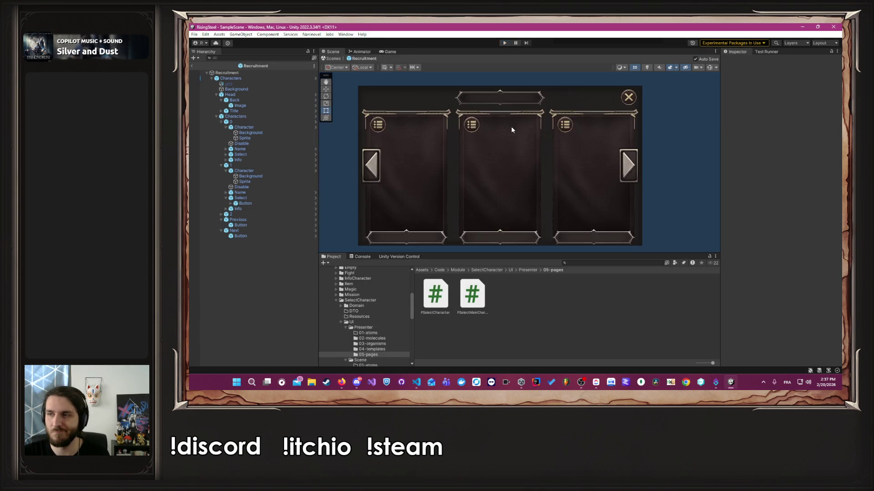
pyautogui.hotkey('alt', 'Tab')
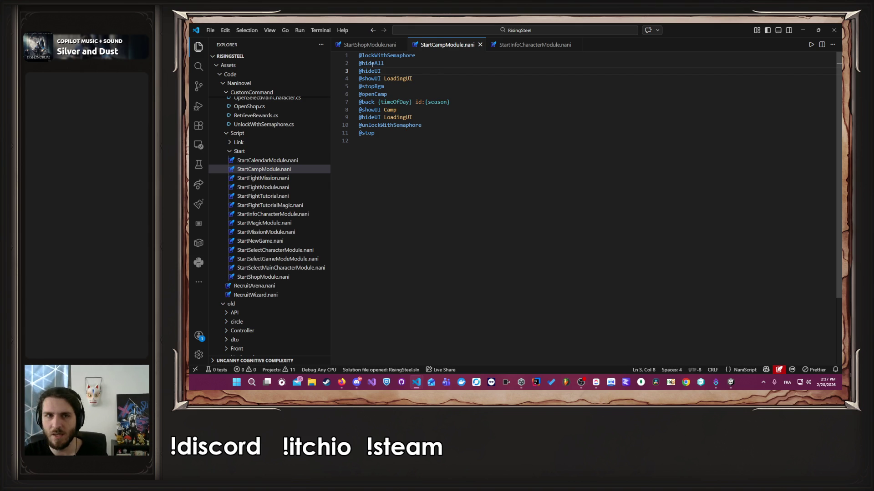
pyautogui.moveTo(391, 69); pyautogui.dragTo(352, 71)
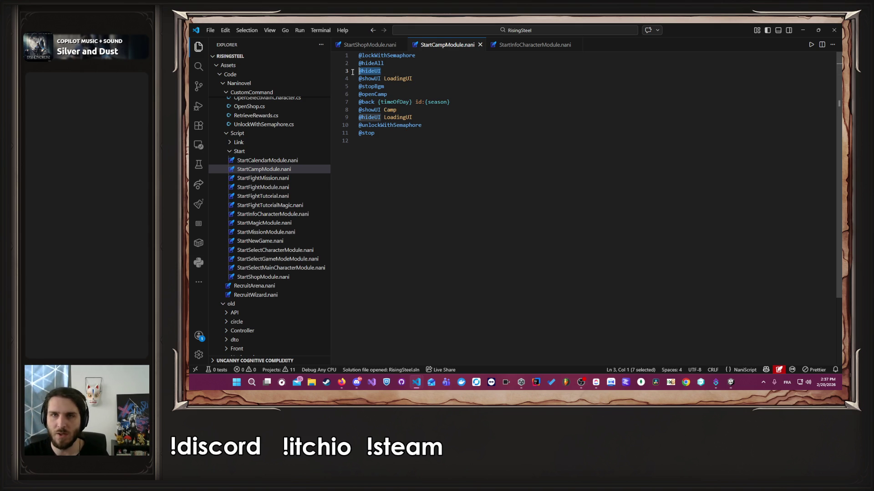
pyautogui.click(444, 73)
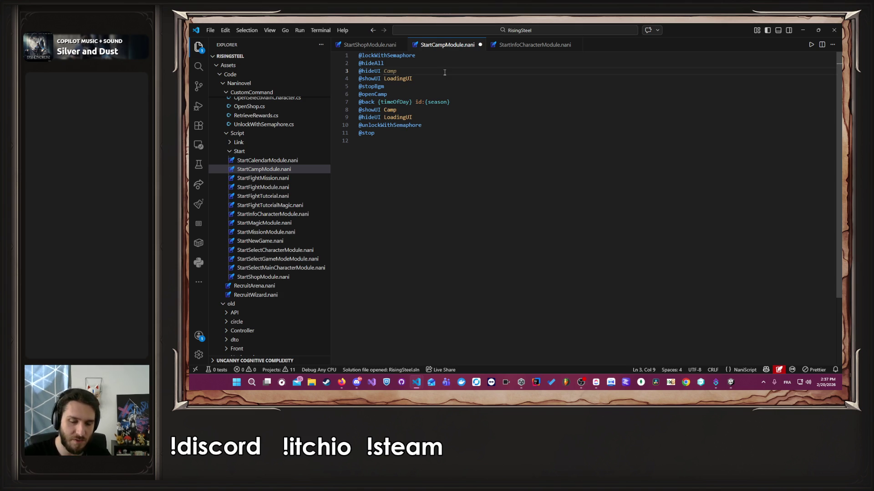
pyautogui.write('{')
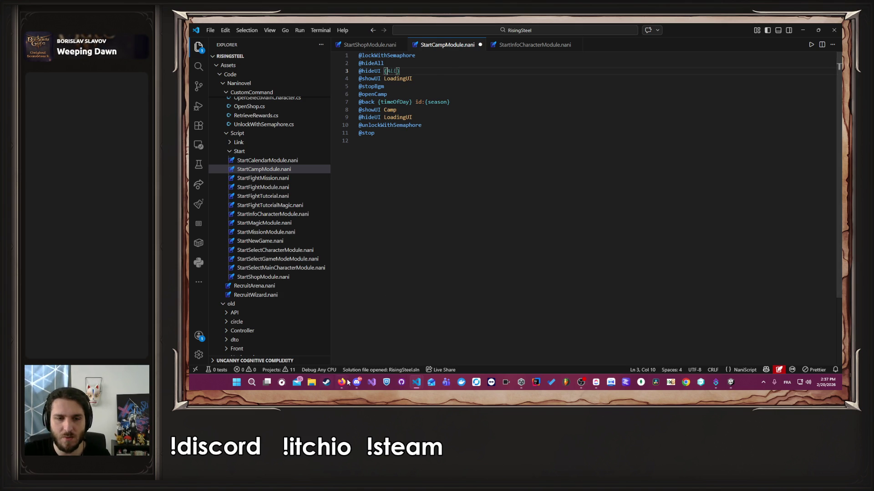
pyautogui.moveTo(342, 383)
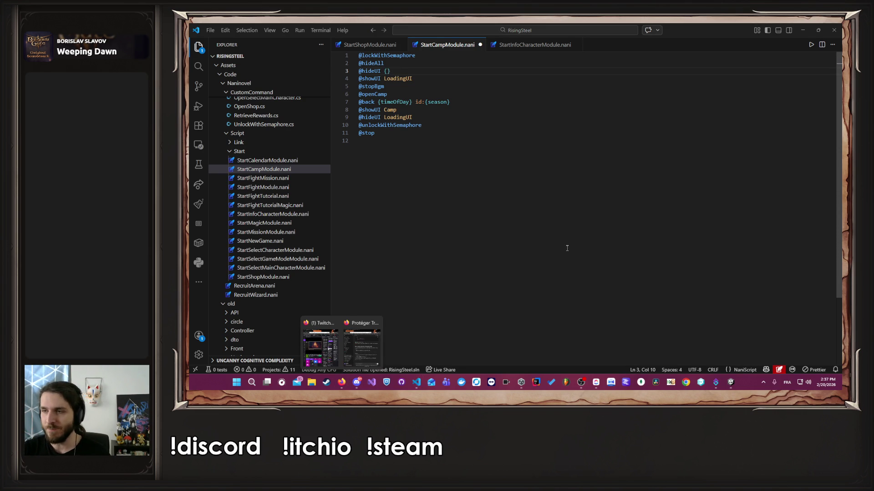
pyautogui.press('BackSpace')
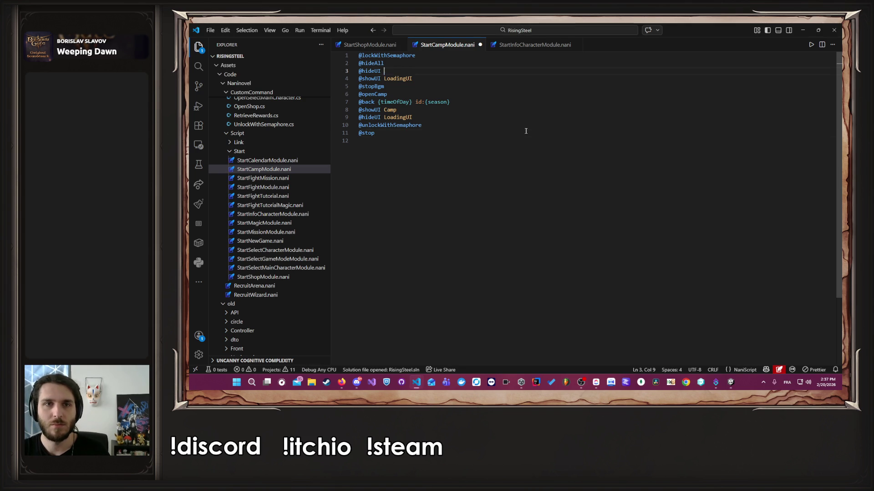
pyautogui.write('Recruitment')
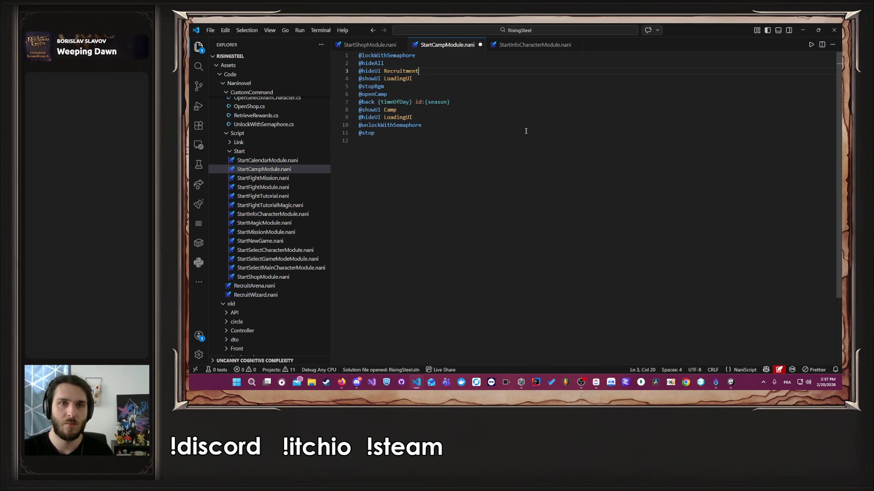
# Return to Unity and play a new game through name entry, character pick and tutorial prompt.
pyautogui.click(807, 31)
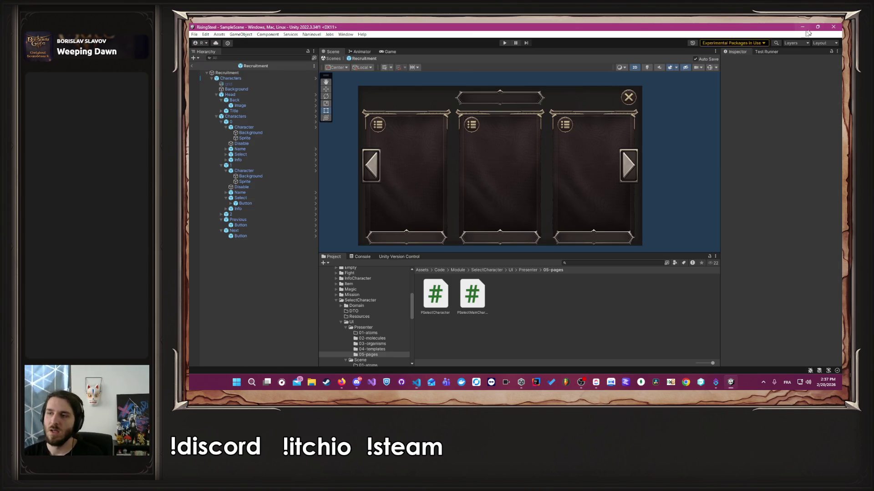
pyautogui.click(505, 43)
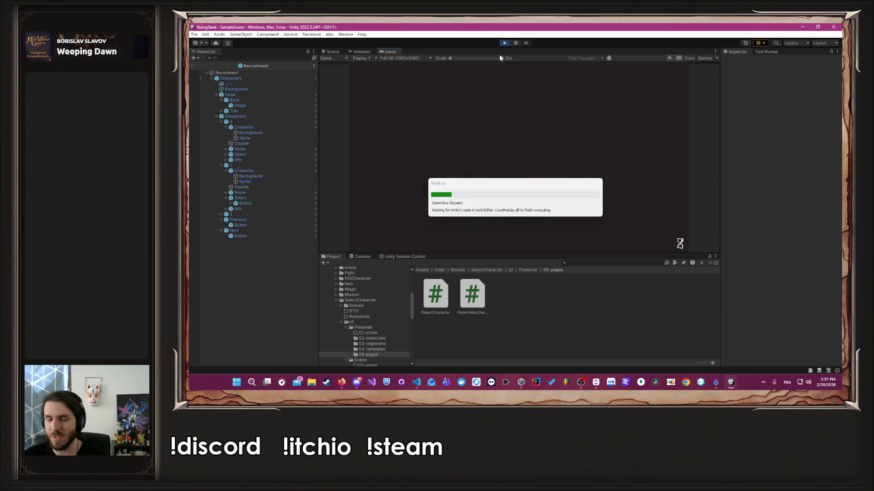
pyautogui.click(533, 172)
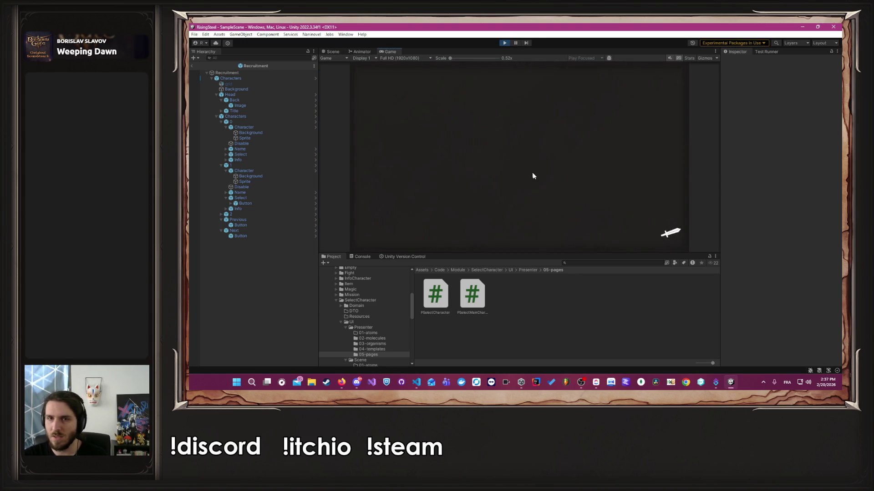
pyautogui.write('Alb')
pyautogui.press('Return')
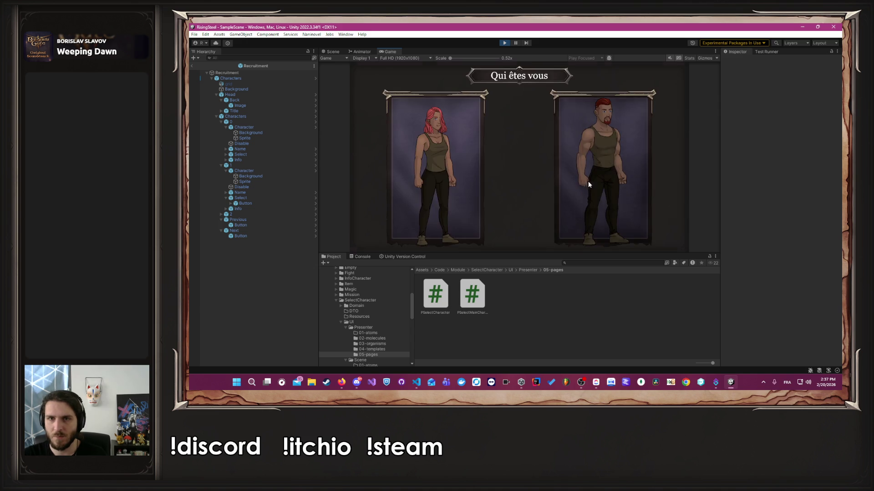
pyautogui.click(588, 181)
pyautogui.click(529, 156)
pyautogui.moveTo(730, 382)
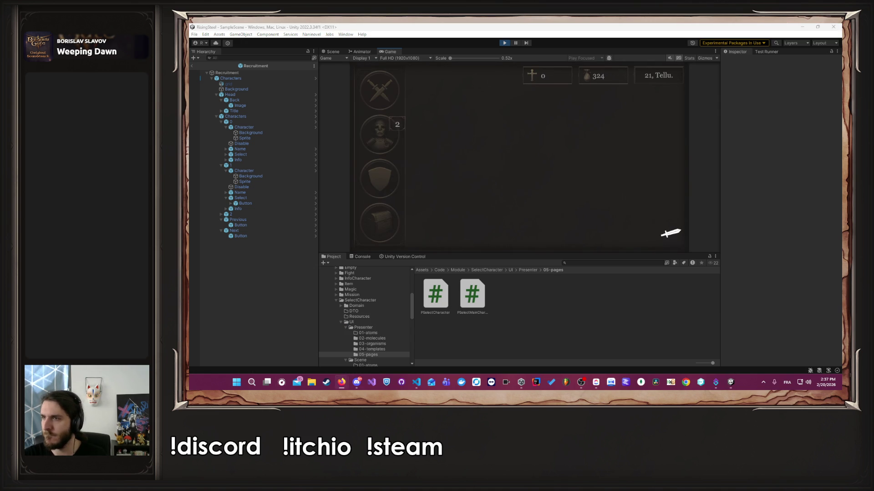
pyautogui.click(490, 168)
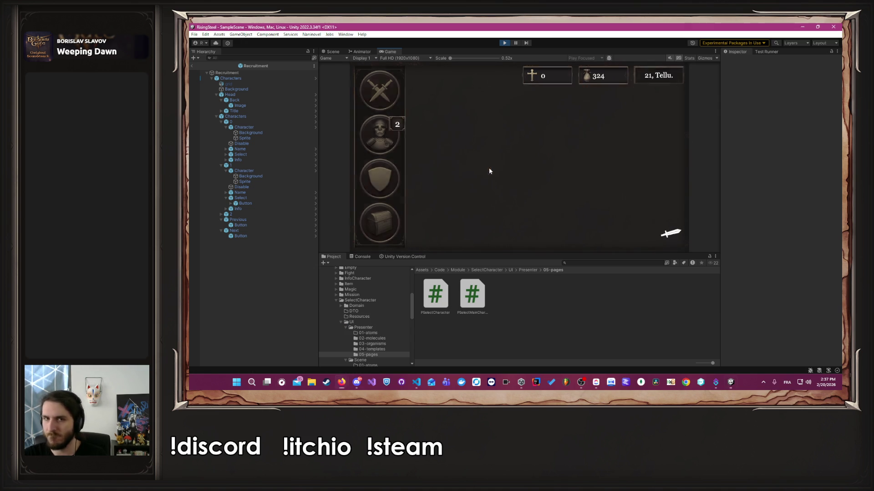
# Open Entraînement, open and close Albert's card, close the screen with the X, then stop play.
pyautogui.click(381, 180)
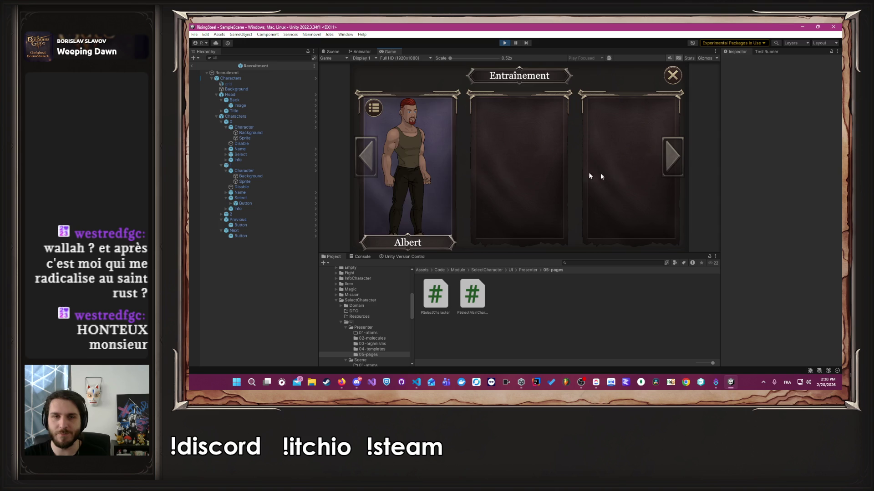
pyautogui.click(414, 170)
pyautogui.click(672, 77)
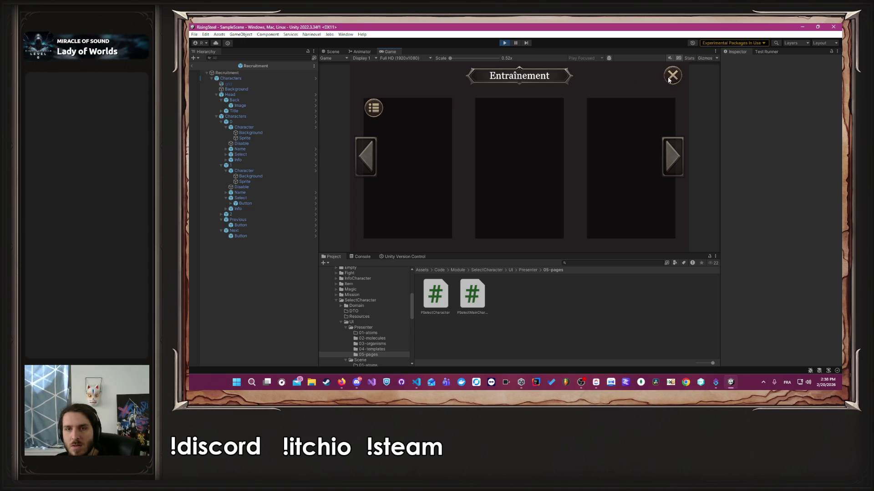
pyautogui.click(406, 143)
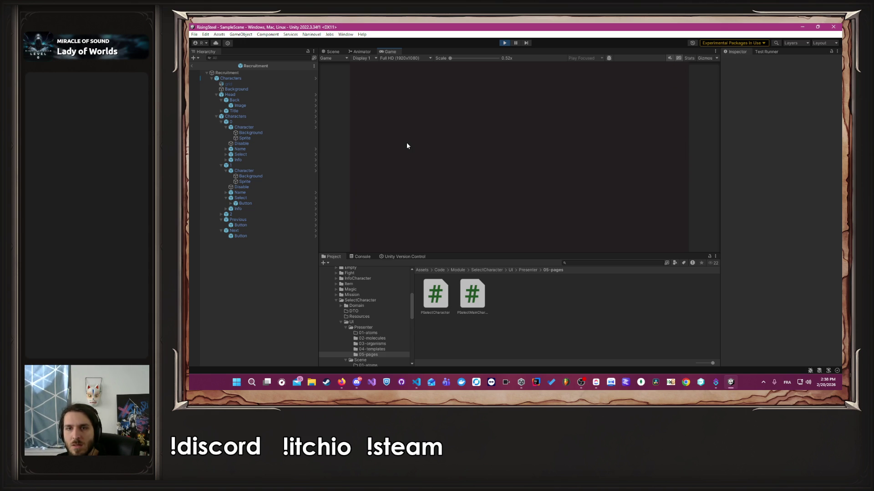
pyautogui.click(504, 43)
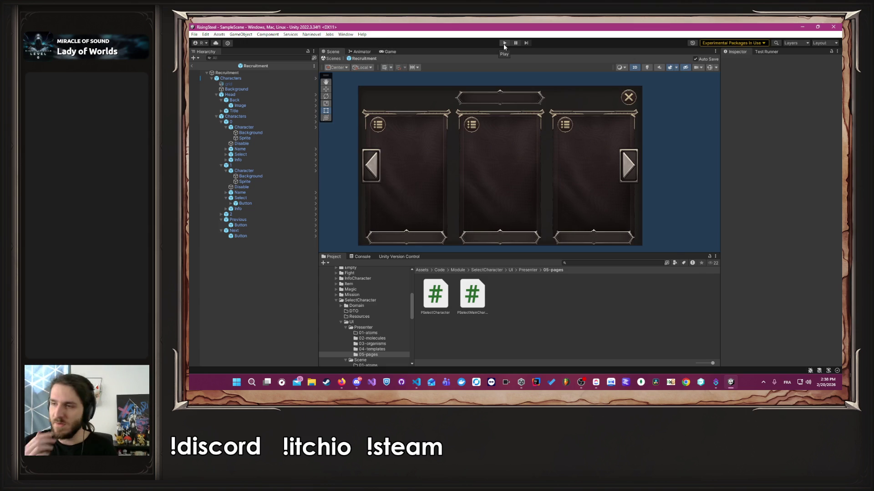
# Switch to VS Code and open PSelectCharacter.cs from the SelectCharacter 05-pages folder.
pyautogui.hotkey('alt', 'Tab')
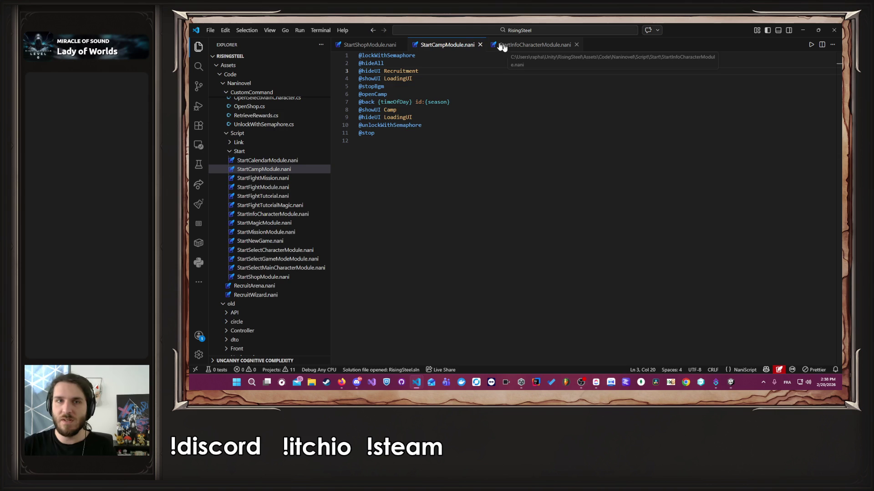
pyautogui.scroll(3, 283, 200)
pyautogui.scroll(3, 283, 202)
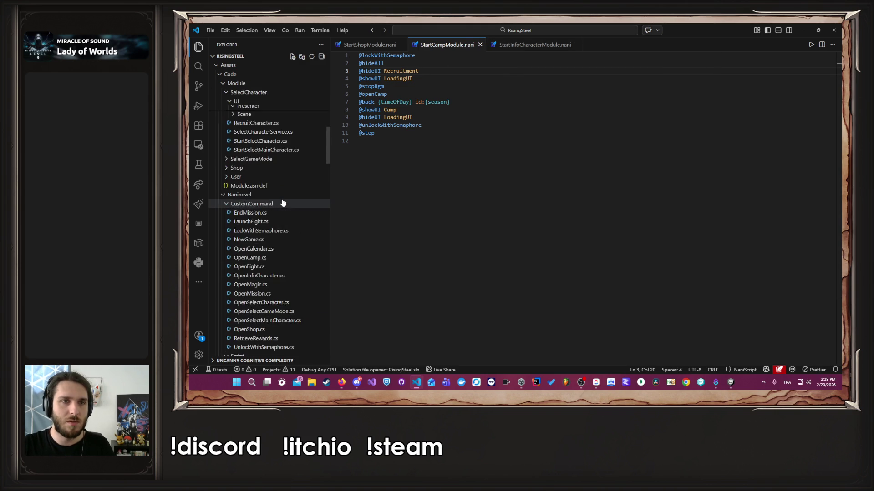
pyautogui.scroll(3, 282, 203)
pyautogui.scroll(3, 283, 202)
pyautogui.scroll(2, 282, 203)
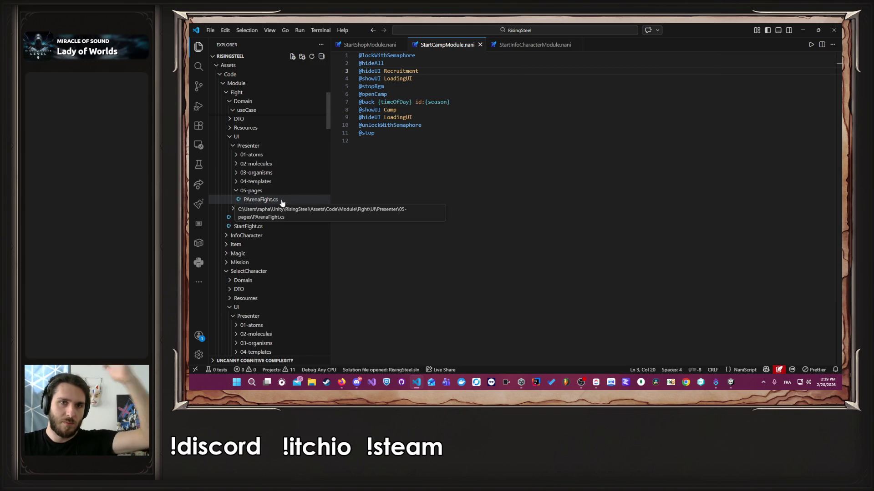
pyautogui.click(365, 127)
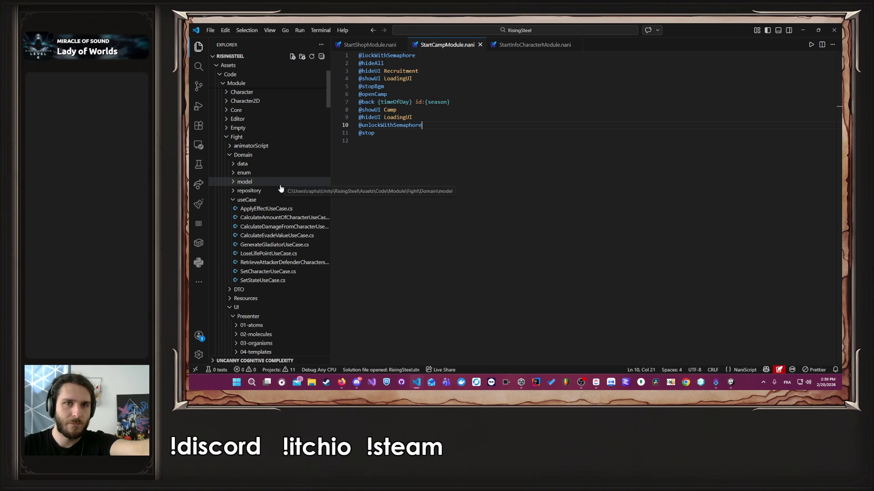
pyautogui.scroll(-1, 284, 192)
pyautogui.scroll(-4, 279, 189)
pyautogui.scroll(-3, 283, 195)
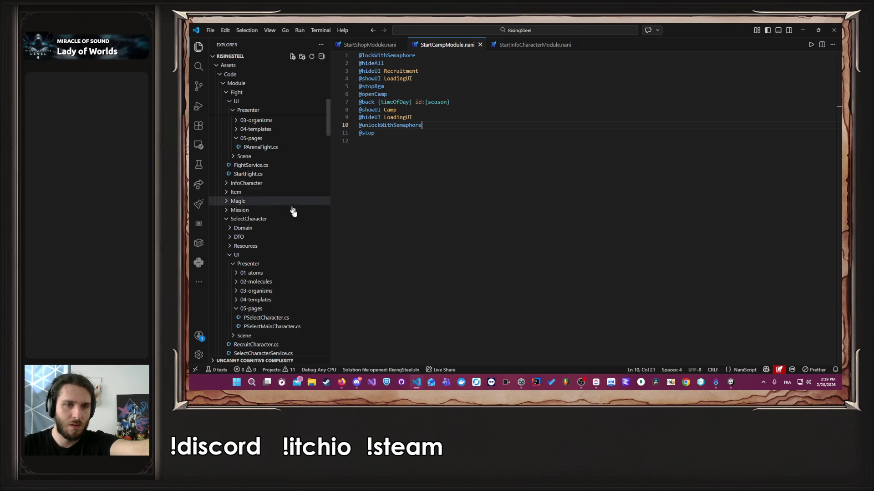
pyautogui.scroll(-2, 297, 225)
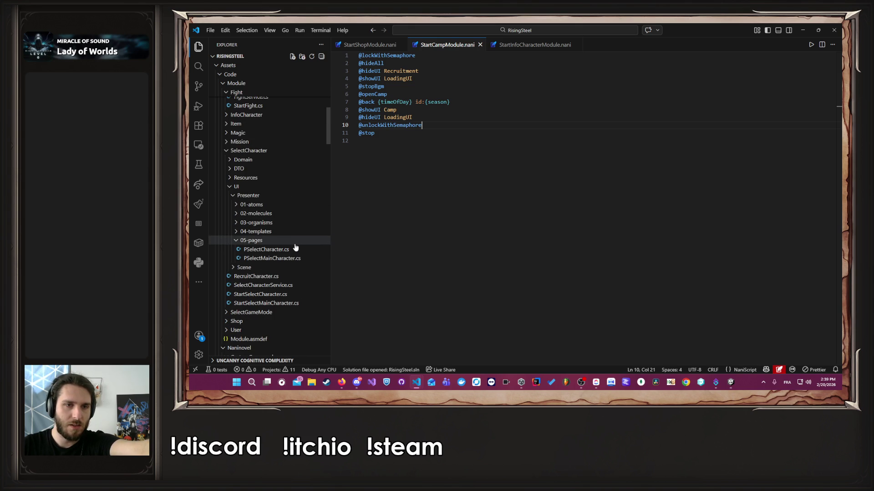
pyautogui.click(301, 250)
pyautogui.scroll(-3, 466, 186)
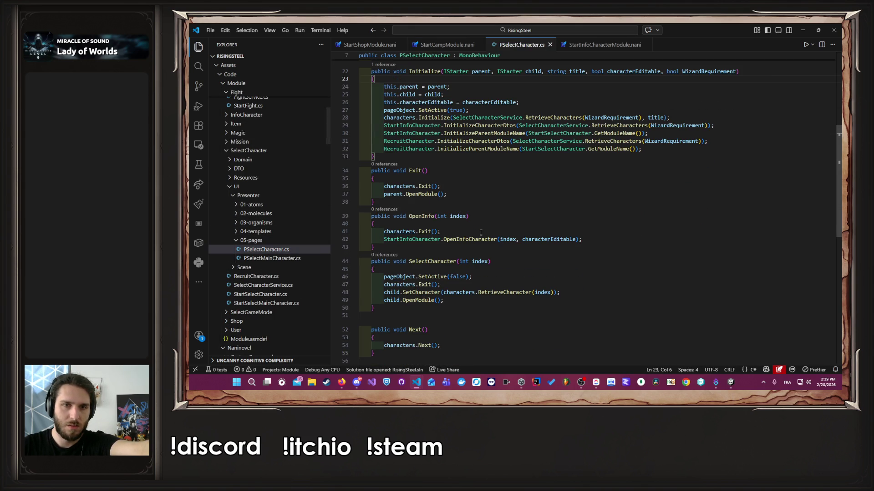
# Inspect the Exit method body and jump to the OpenModule declaration in IStarter.cs, then return.
pyautogui.click(467, 186)
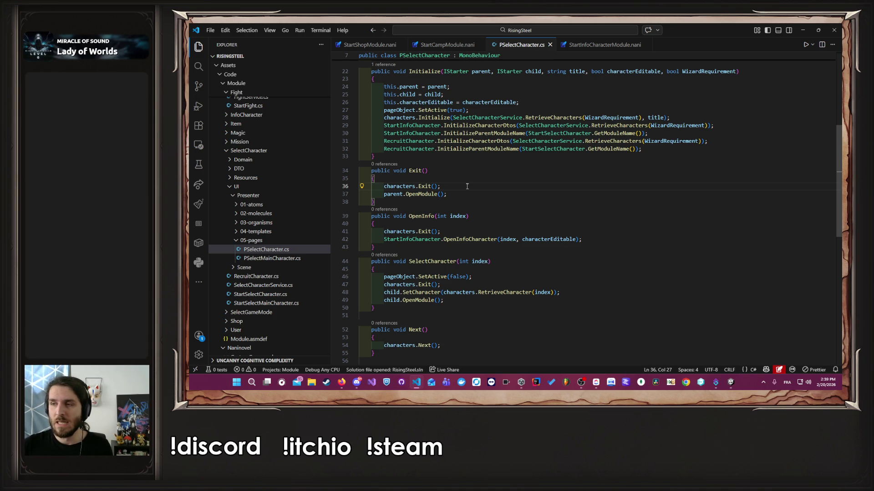
pyautogui.moveTo(450, 195)
pyautogui.mouseDown()
pyautogui.moveTo(372, 171)
pyautogui.moveTo(387, 201)
pyautogui.mouseUp()
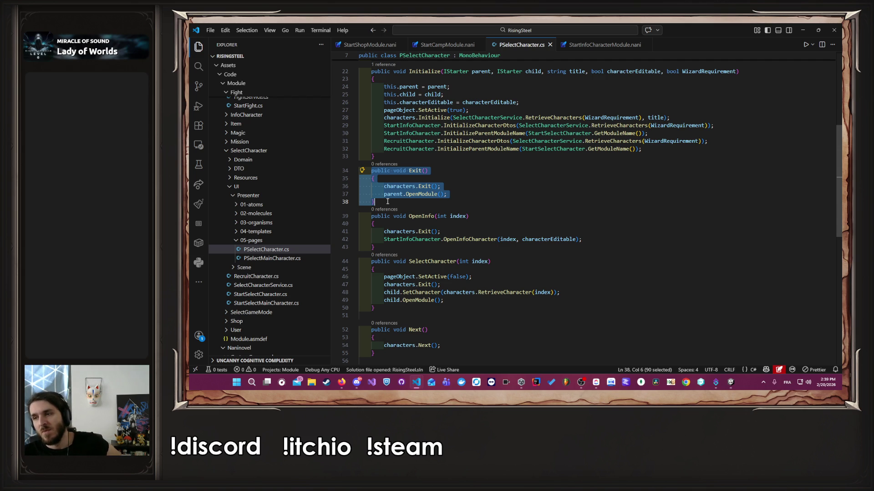
pyautogui.click(412, 195)
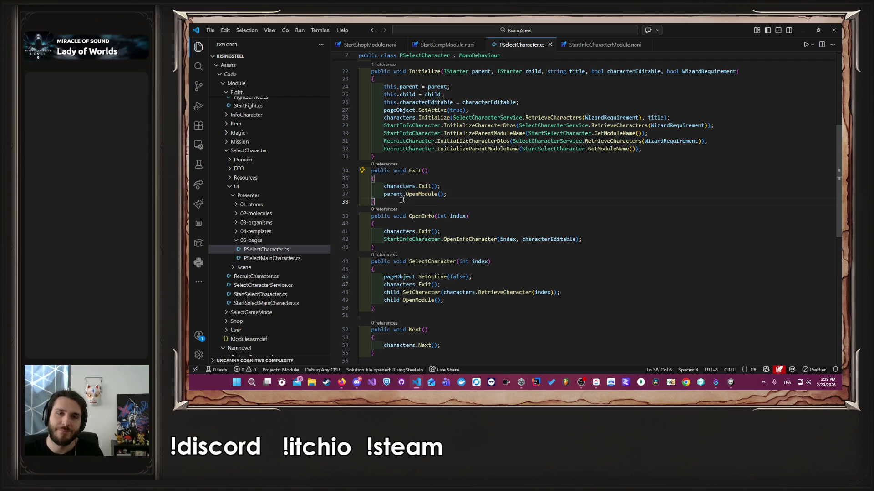
pyautogui.press('F12')
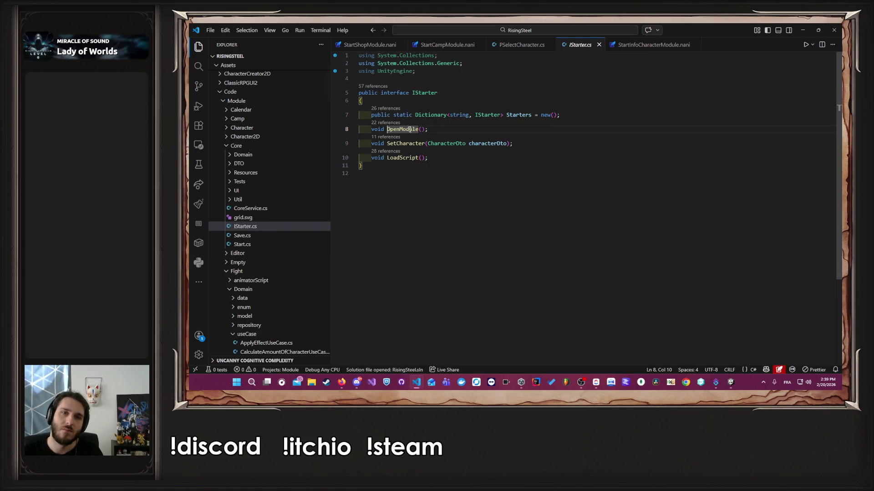
pyautogui.click(522, 45)
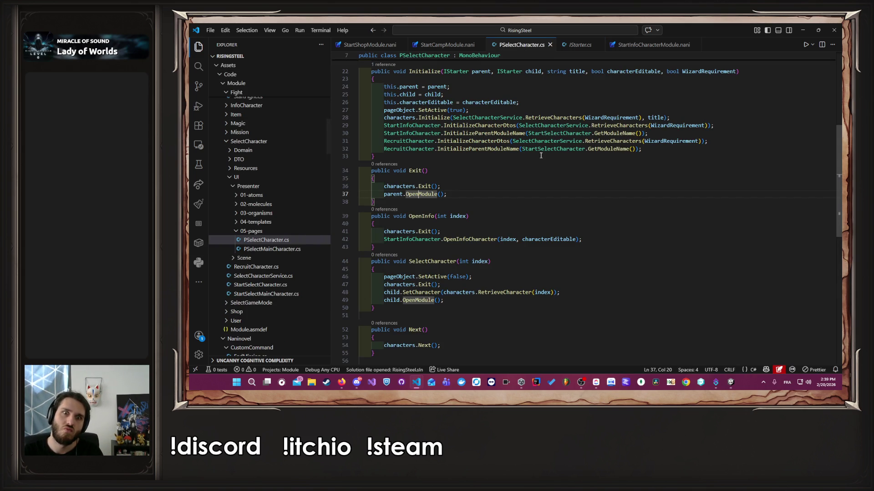
pyautogui.click(523, 178)
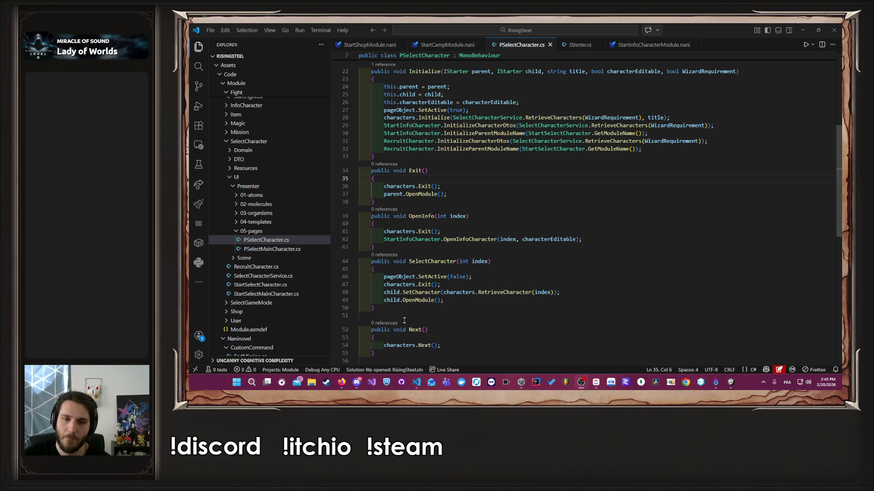
# Minimize VS Code and start the game in Unity play mode.
pyautogui.click(800, 30)
pyautogui.click(505, 44)
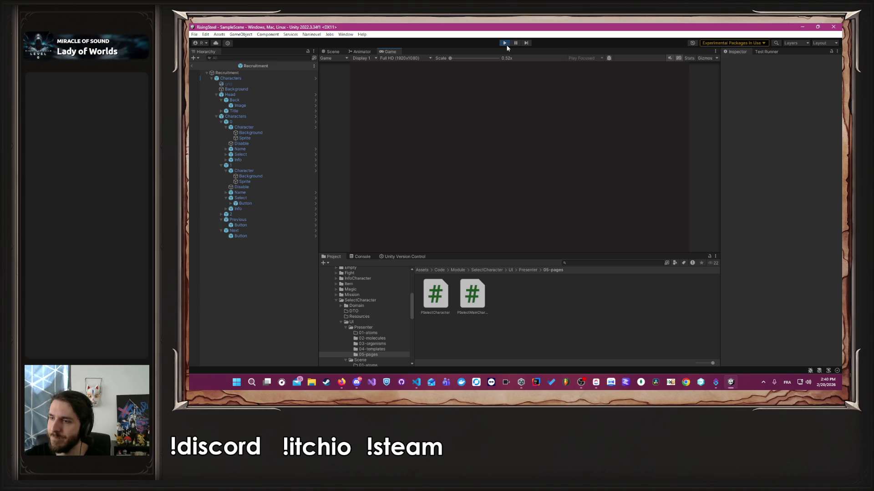
# Start a new game, submit the name, pick a character and reach the Entraînement screen.
pyautogui.click(534, 117)
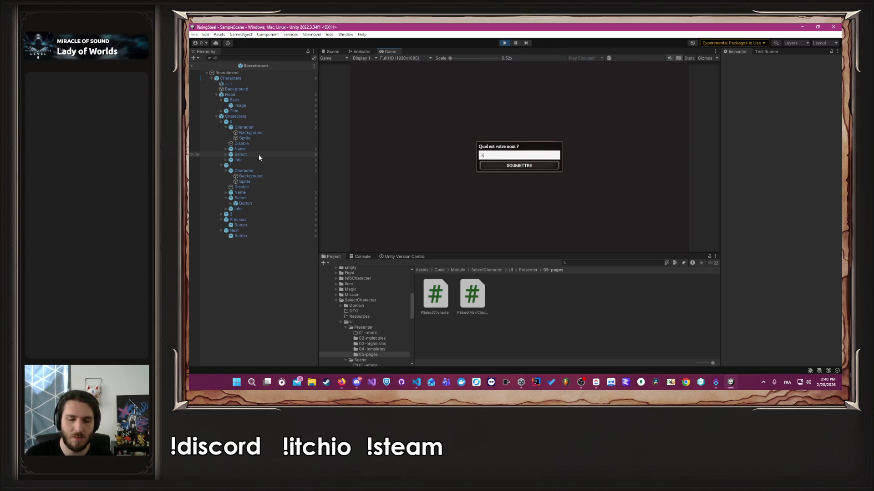
pyautogui.write('A')
pyautogui.press('Return')
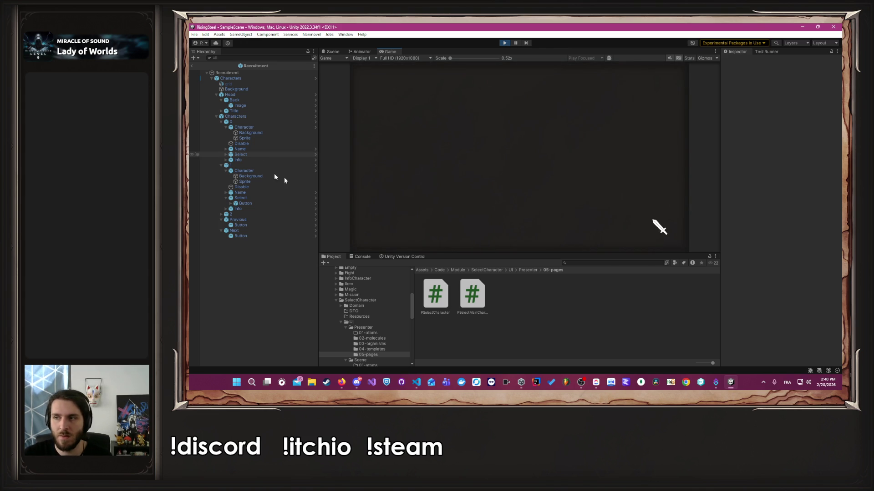
pyautogui.click(595, 215)
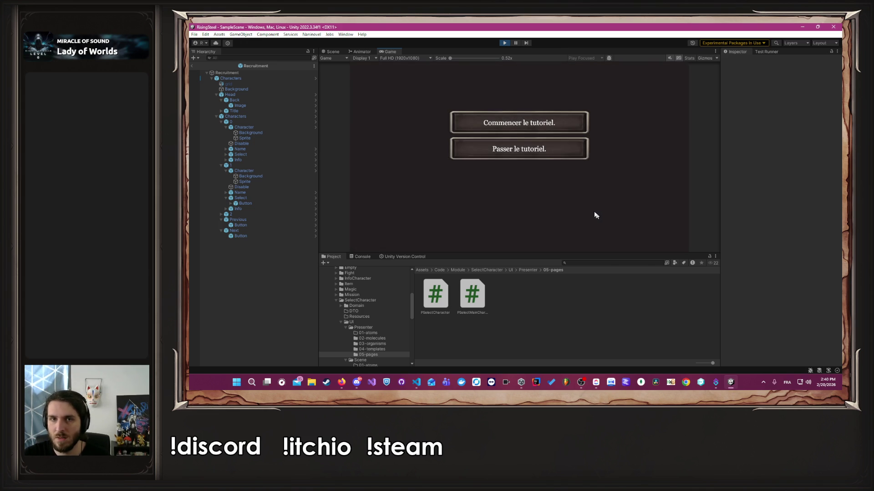
pyautogui.click(526, 145)
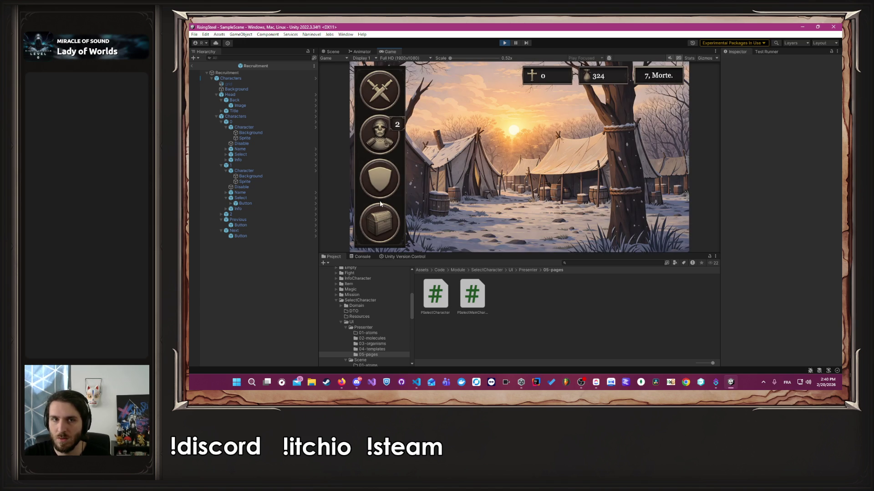
pyautogui.click(381, 193)
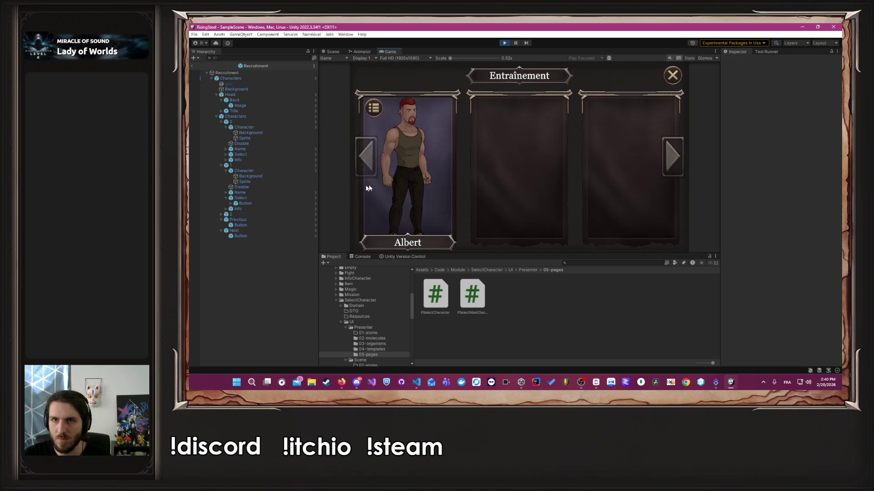
# Close the stats panel, reopen Entraînement from camp, open Albert's panel and close it again.
pyautogui.click(671, 76)
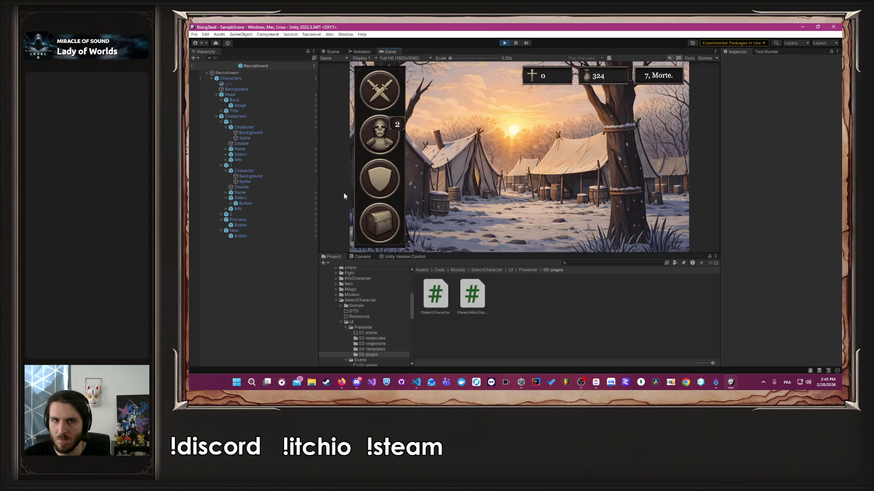
pyautogui.click(390, 181)
pyautogui.click(391, 181)
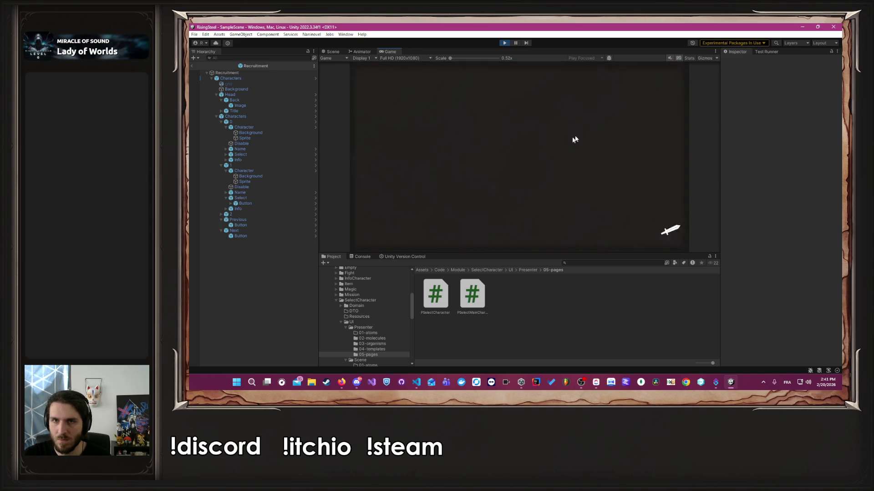
pyautogui.click(678, 79)
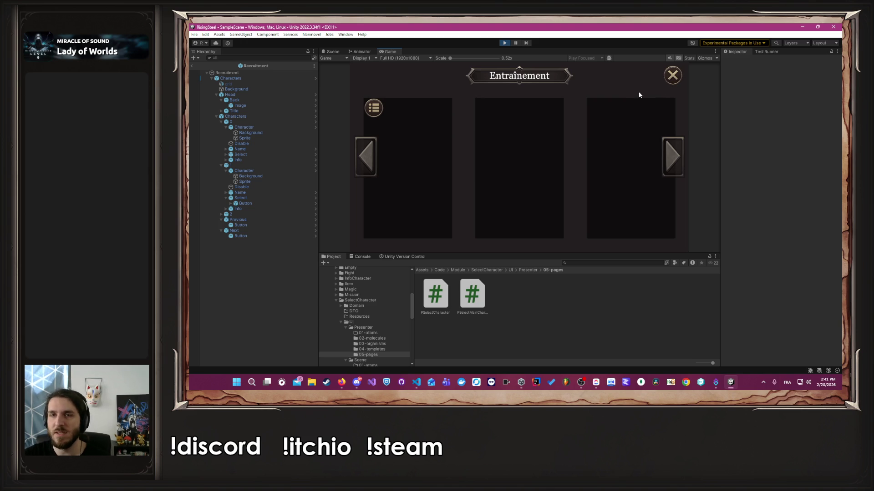
# Return to VS Code, glance at StartInfoCharacterModule, then review PSelectCharacter's Exit method.
pyautogui.hotkey('alt', 'Tab')
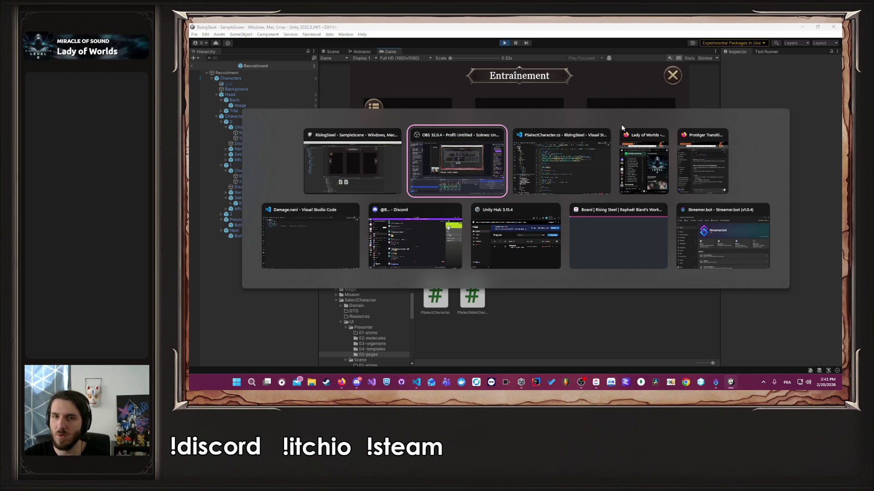
pyautogui.hotkey('alt', 'Tab')
pyautogui.click(650, 47)
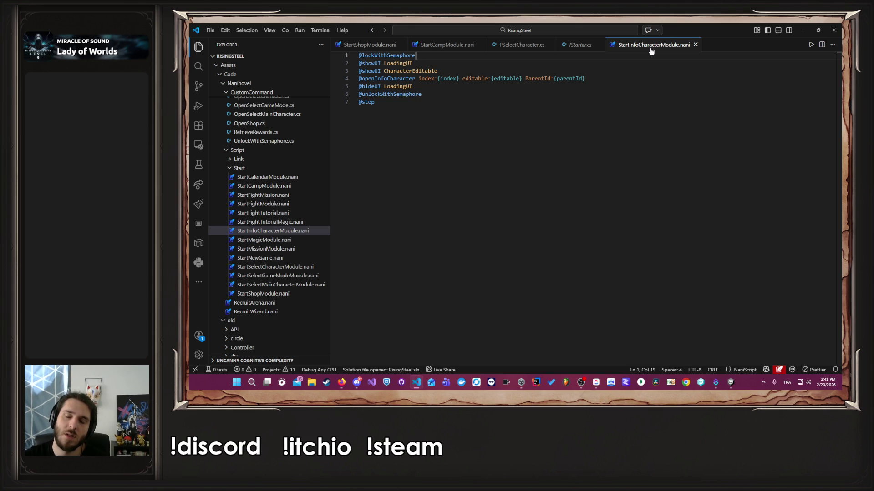
pyautogui.click(577, 44)
pyautogui.click(532, 46)
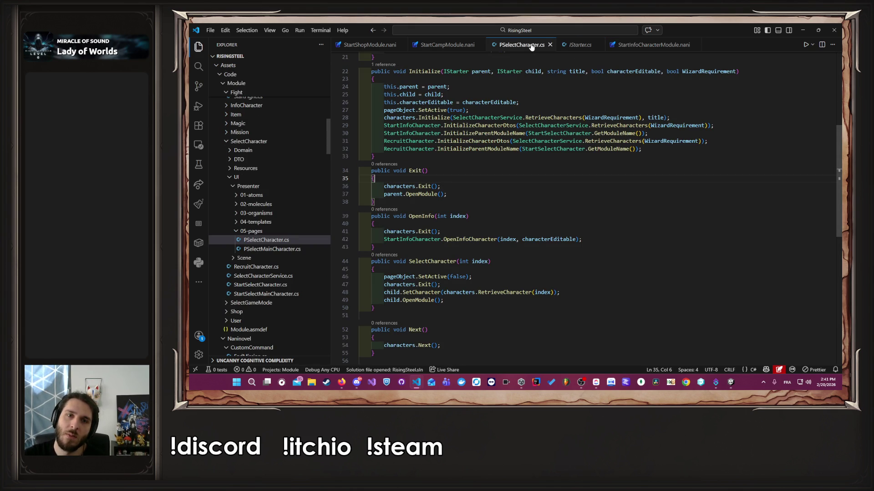
pyautogui.click(465, 168)
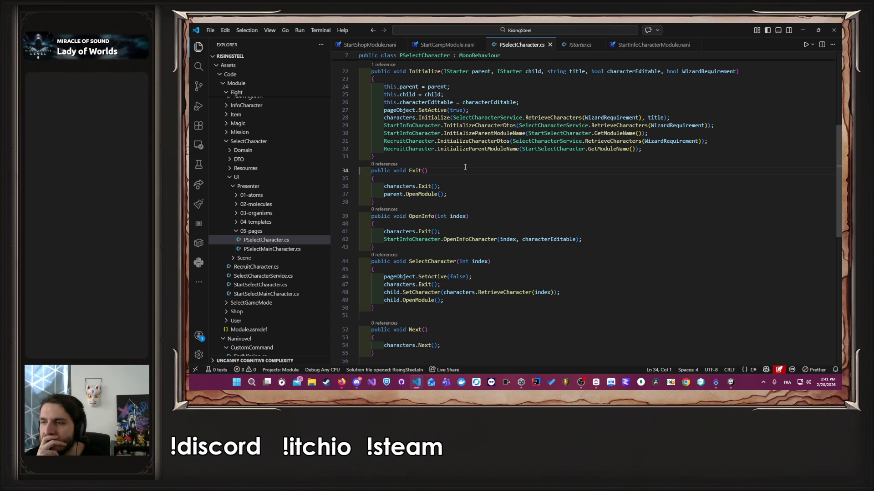
pyautogui.scroll(3, 464, 166)
pyautogui.scroll(4, 464, 167)
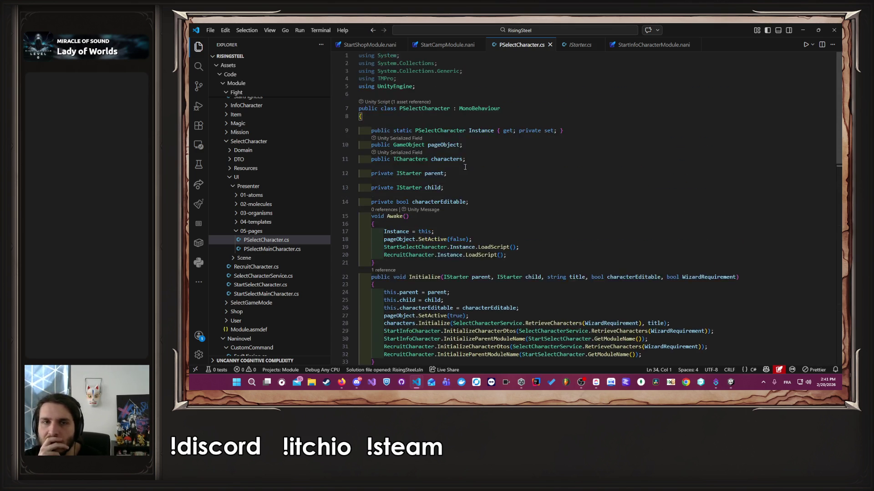
pyautogui.scroll(-11, 464, 166)
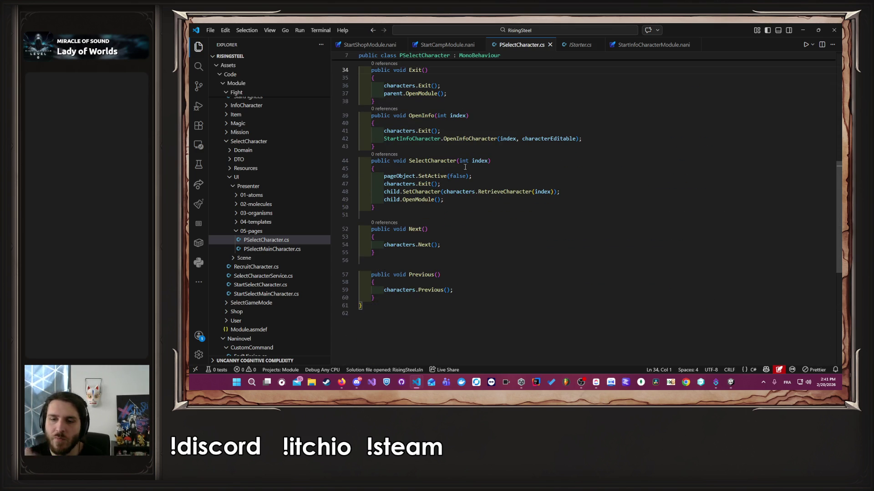
# Open the Windows search to look for draw.io.
pyautogui.click(255, 382)
pyautogui.write('draw')
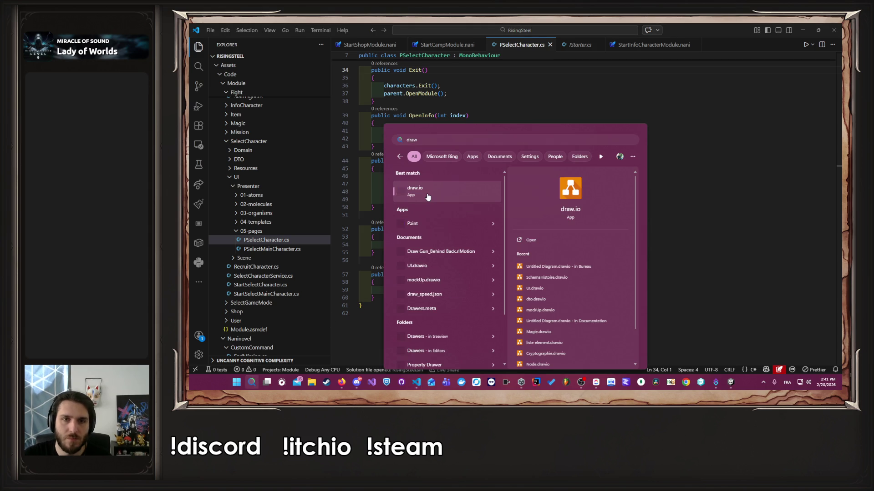
# Launch draw.io, create a blank Untitled Diagram, minimize it and switch back to Unity.
pyautogui.click(426, 197)
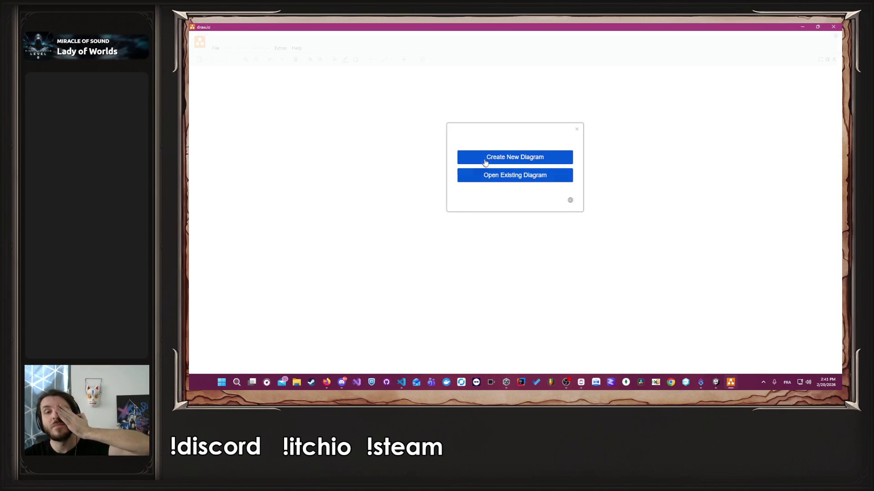
pyautogui.click(485, 157)
pyautogui.click(609, 258)
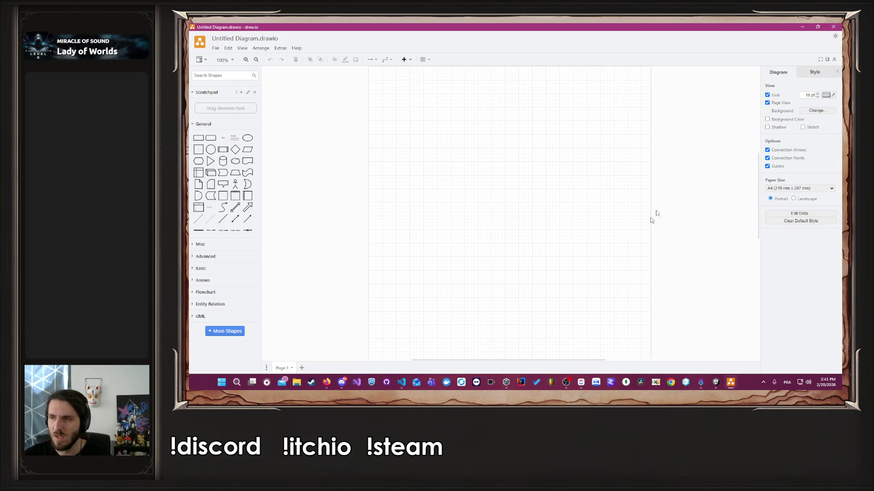
pyautogui.click(805, 26)
pyautogui.hotkey('alt', 'Tab')
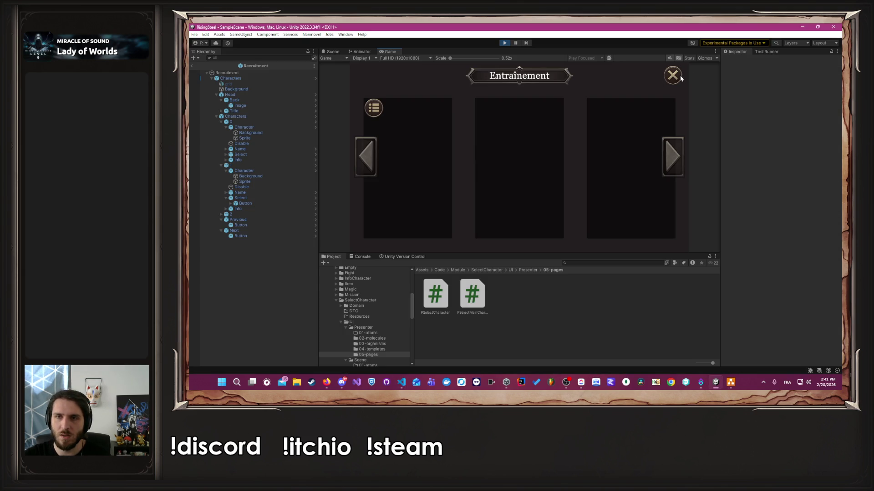
# Stop play mode, add Debug.Log("Exit Select Character") as the first line of Exit(), save and return to Unity.
pyautogui.click(504, 43)
pyautogui.hotkey('alt', 'Tab')
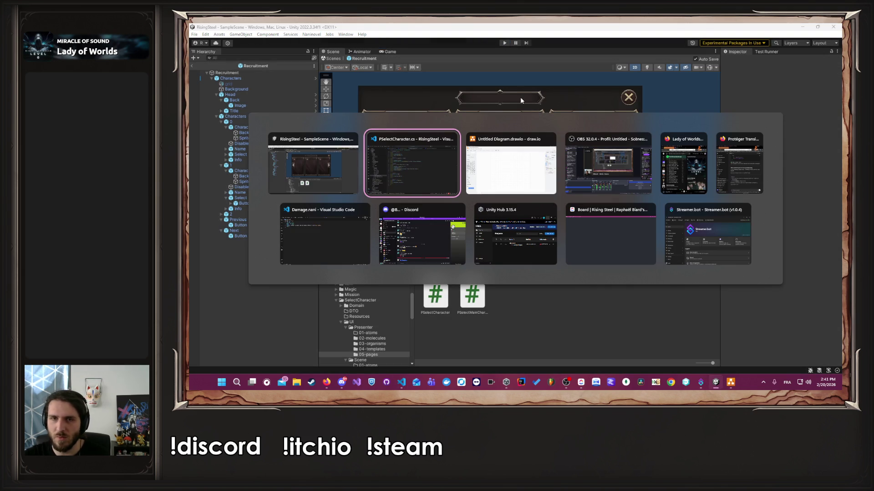
pyautogui.scroll(5, 500, 165)
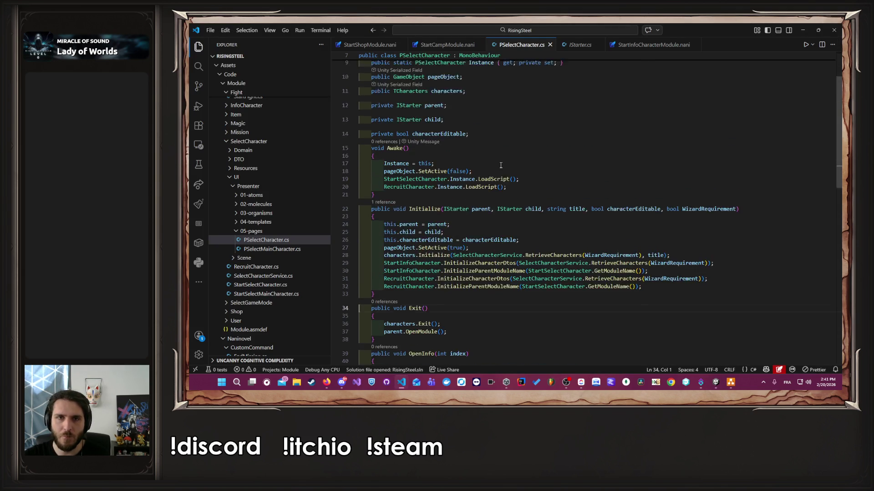
pyautogui.scroll(-2, 500, 166)
pyautogui.scroll(-5, 500, 165)
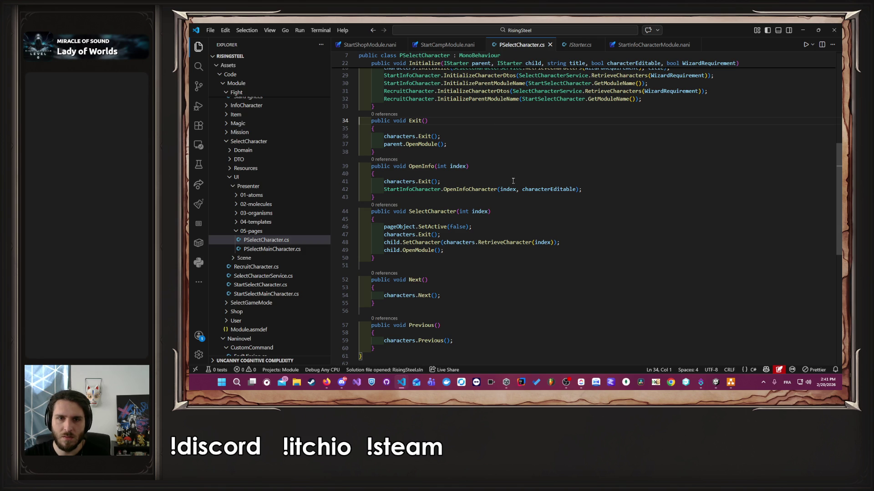
pyautogui.scroll(2, 513, 181)
pyautogui.click(499, 176)
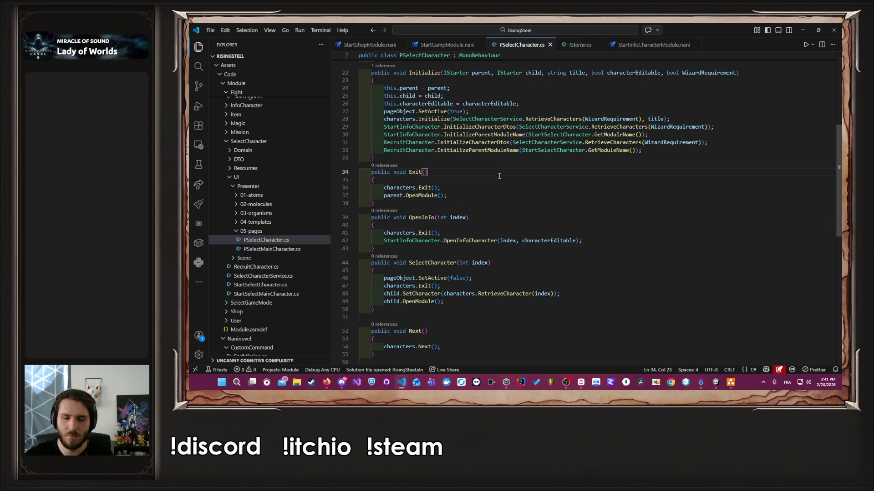
pyautogui.press('Down')
pyautogui.press('Return')
pyautogui.write('Debug')
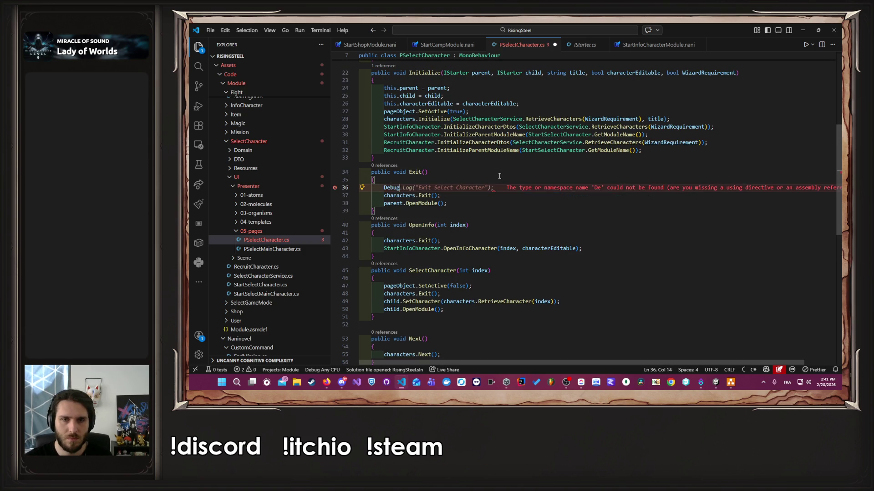
pyautogui.press('Tab')
pyautogui.hotkey('ctrl', 's')
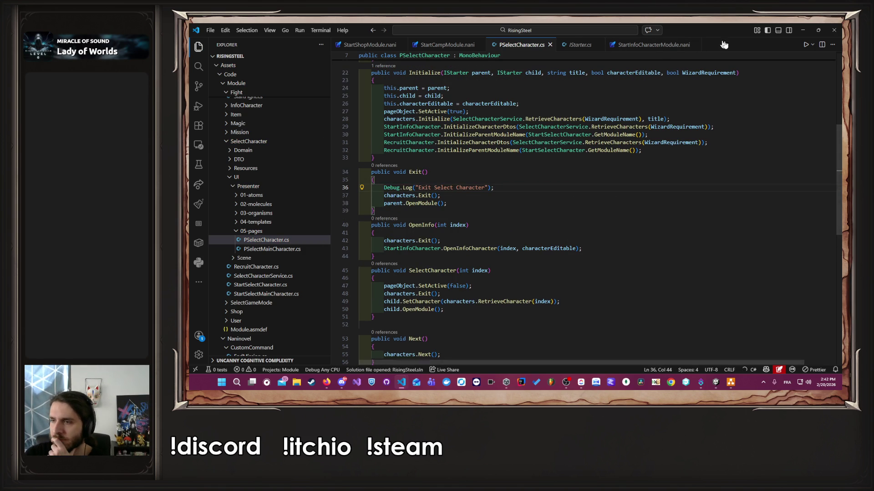
pyautogui.hotkey('alt', 'Tab')
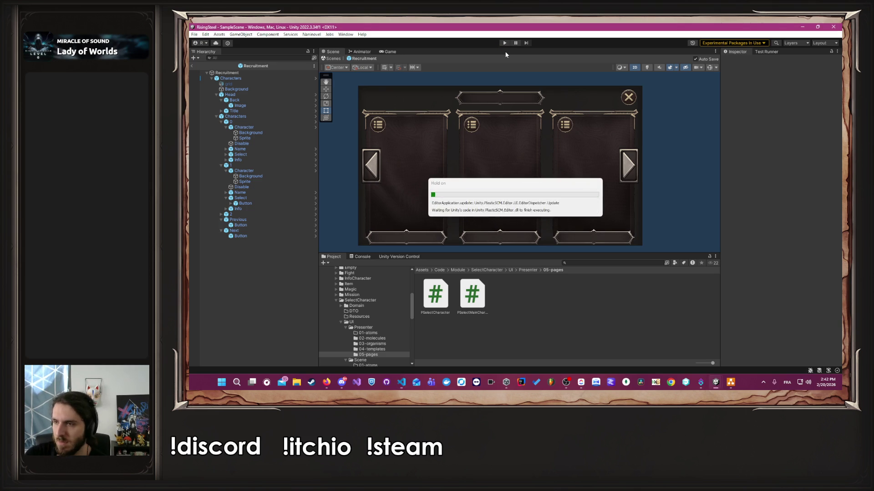
# Play a new game with a name and the right-hand character through to the Entraînement screen.
pyautogui.click(504, 43)
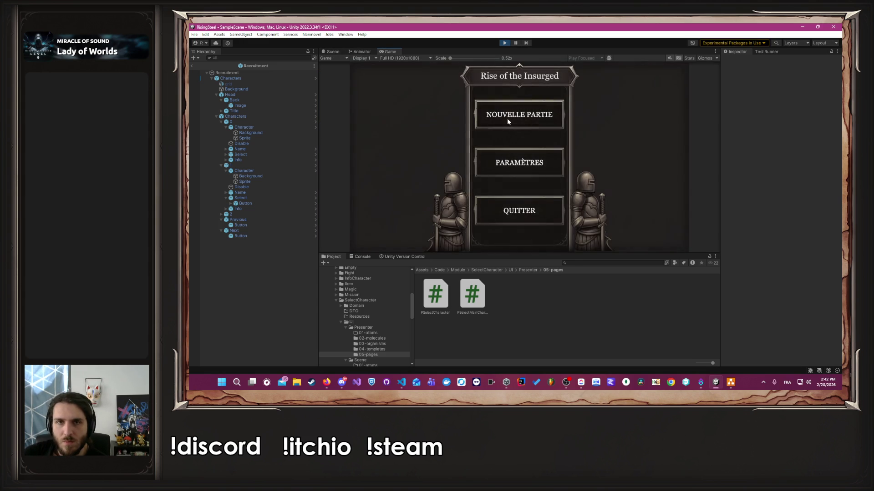
pyautogui.click(507, 119)
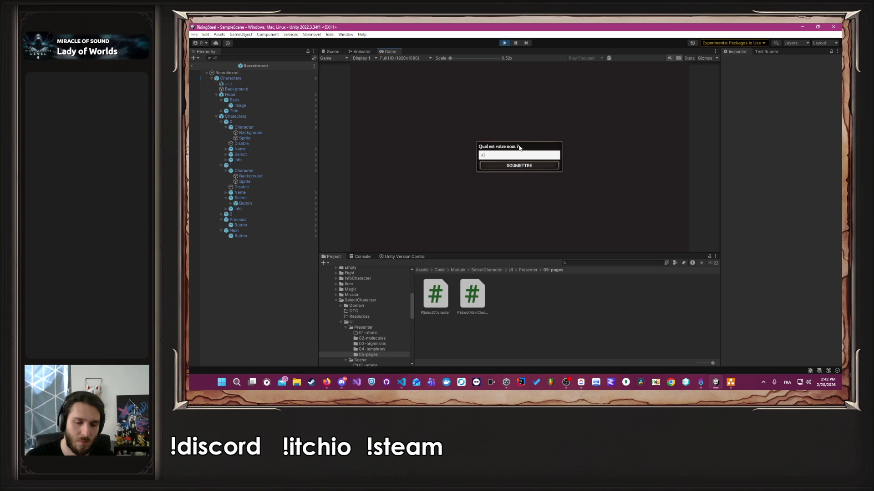
pyautogui.press('Return')
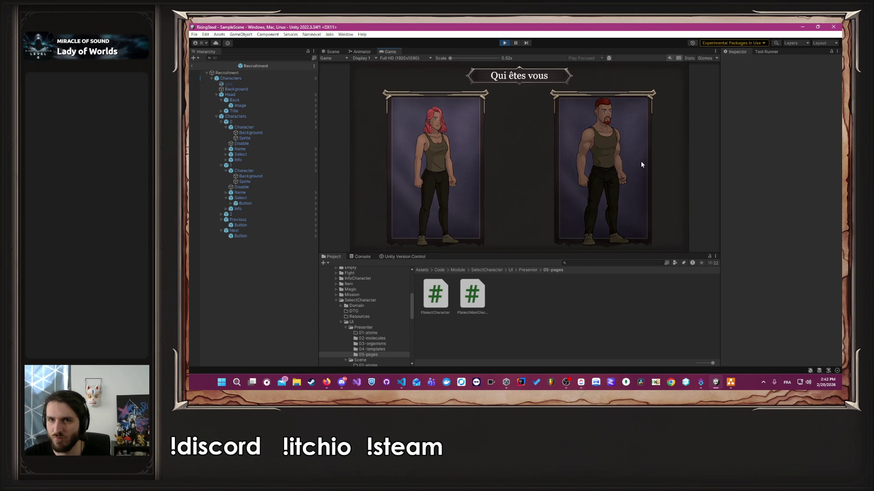
pyautogui.click(640, 163)
pyautogui.click(566, 155)
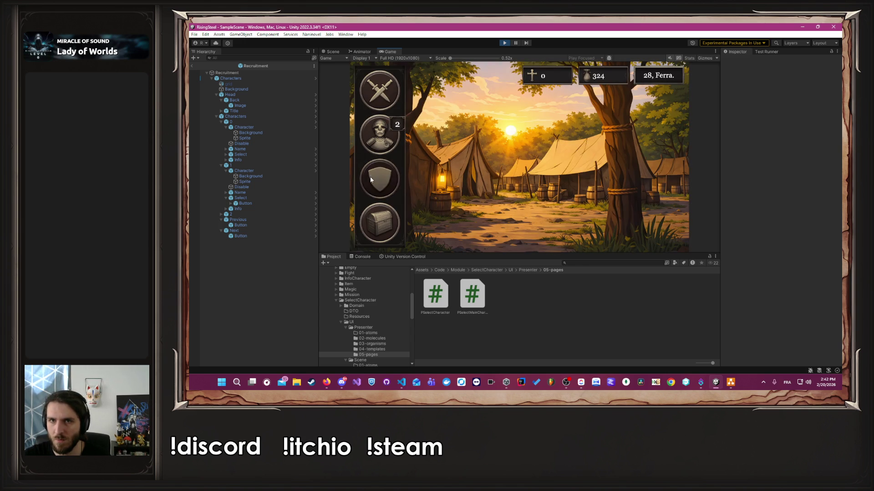
pyautogui.click(370, 177)
# Close Albert's details twice and check the Console for the "Exit Select Character" log.
pyautogui.click(395, 181)
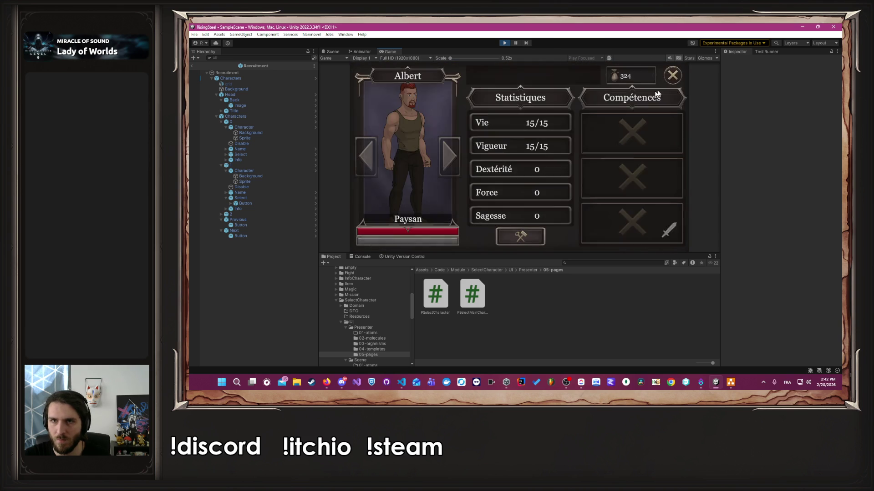
pyautogui.click(671, 77)
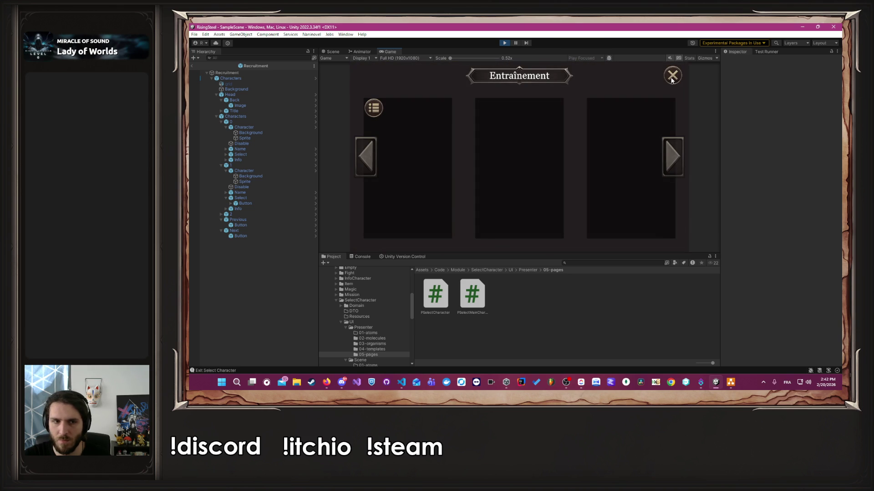
pyautogui.click(229, 371)
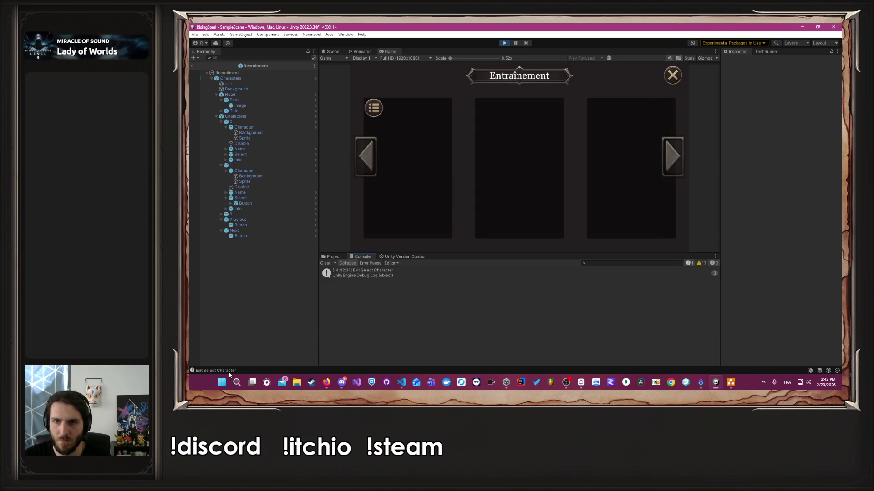
pyautogui.click(678, 73)
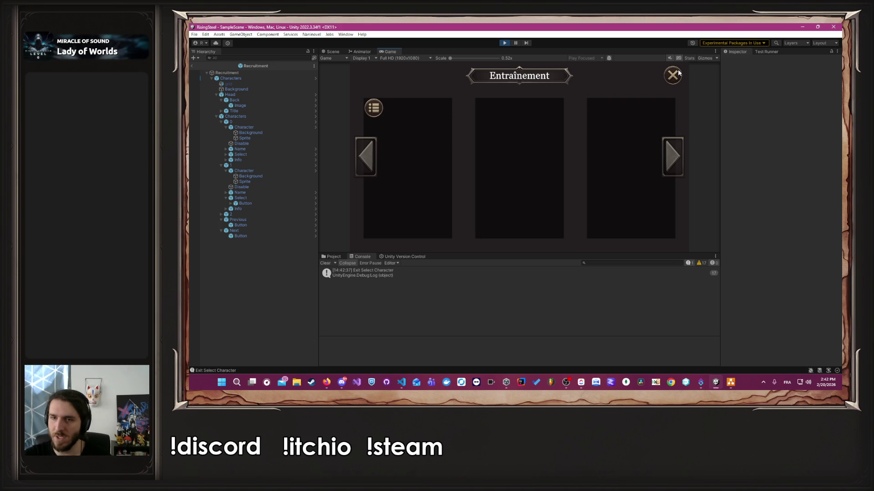
# Comment out the characters.Exit() call on line 37 with Ctrl+/ and return to Unity.
pyautogui.hotkey('alt', 'Tab')
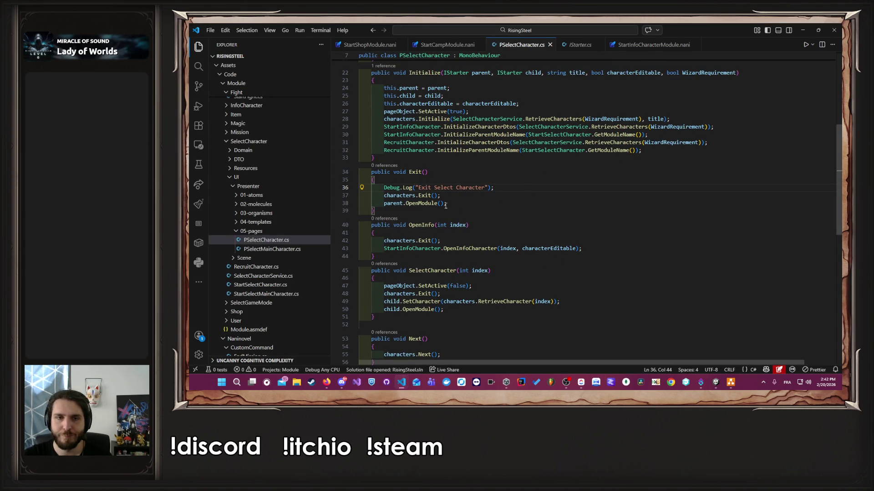
pyautogui.moveTo(383, 195); pyautogui.dragTo(439, 196)
pyautogui.scroll(5, 487, 197)
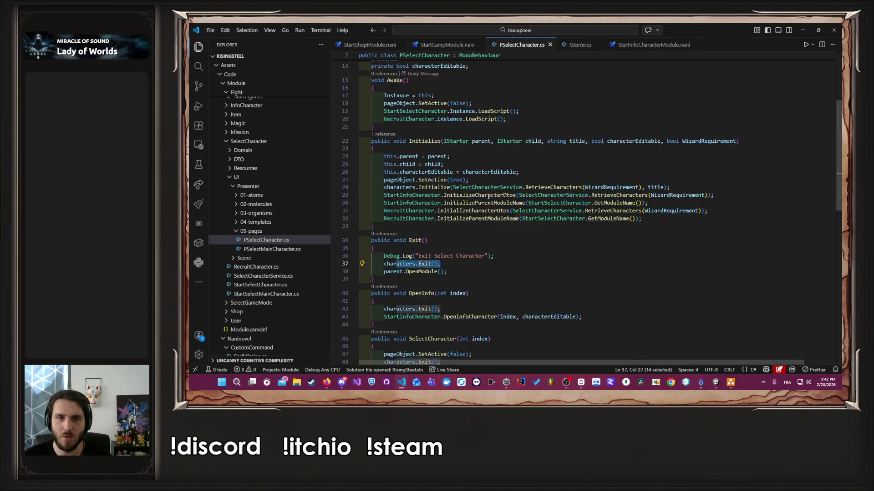
pyautogui.scroll(2, 487, 197)
pyautogui.scroll(-10, 487, 196)
pyautogui.scroll(-4, 487, 197)
pyautogui.scroll(4, 488, 197)
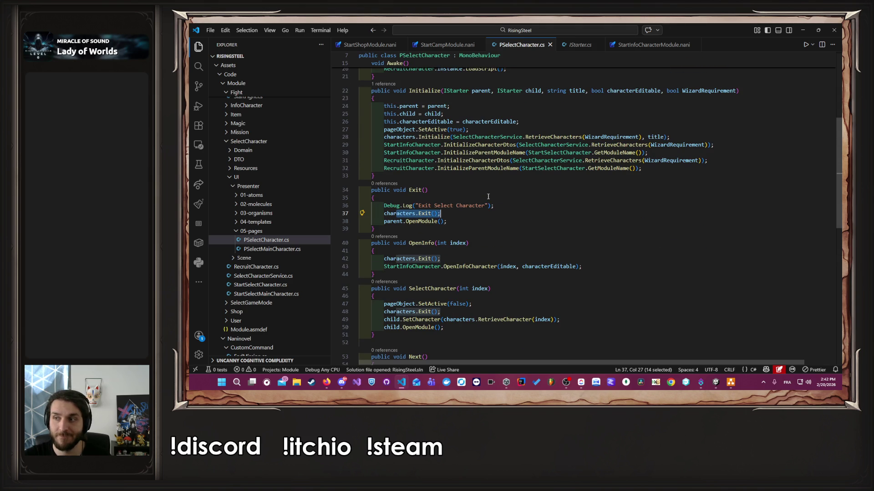
pyautogui.press('Right')
pyautogui.hotkey('ctrl', '/')
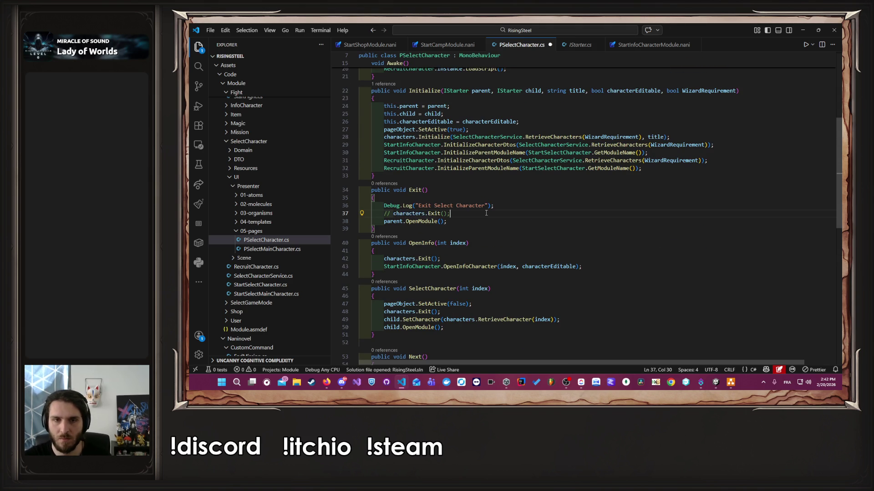
pyautogui.hotkey('alt', 'Tab')
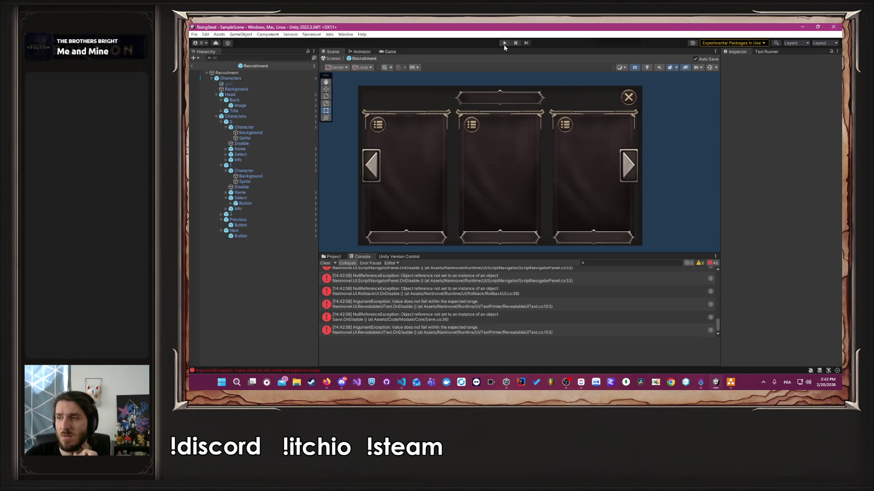
# Enter play mode, choose NOUVELLE PARTIE and submit the player name.
pyautogui.click(503, 43)
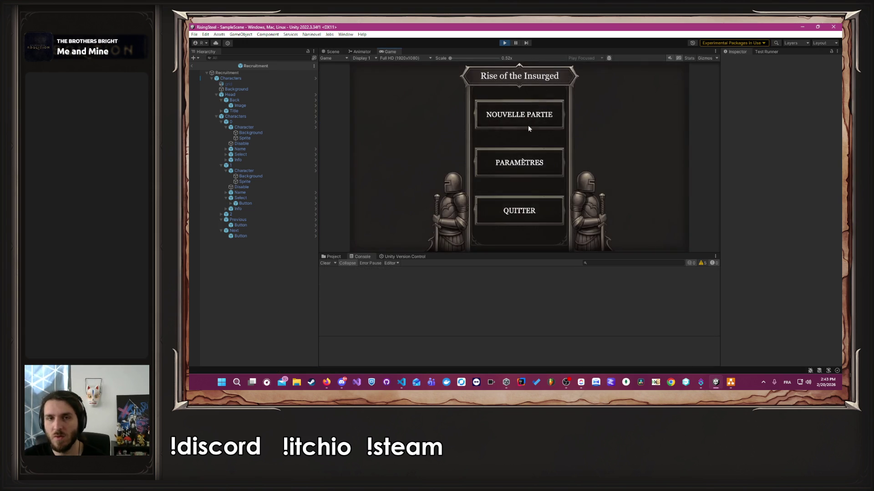
pyautogui.click(528, 125)
pyautogui.write('Albert')
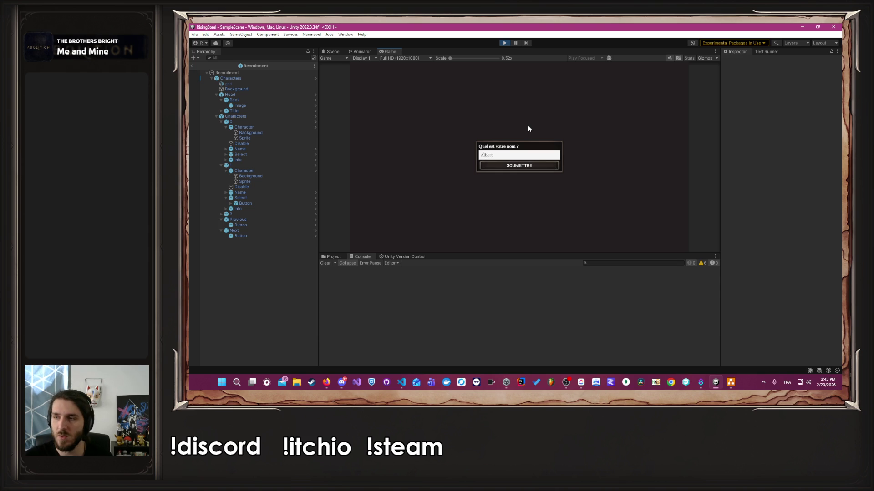
pyautogui.press('Return')
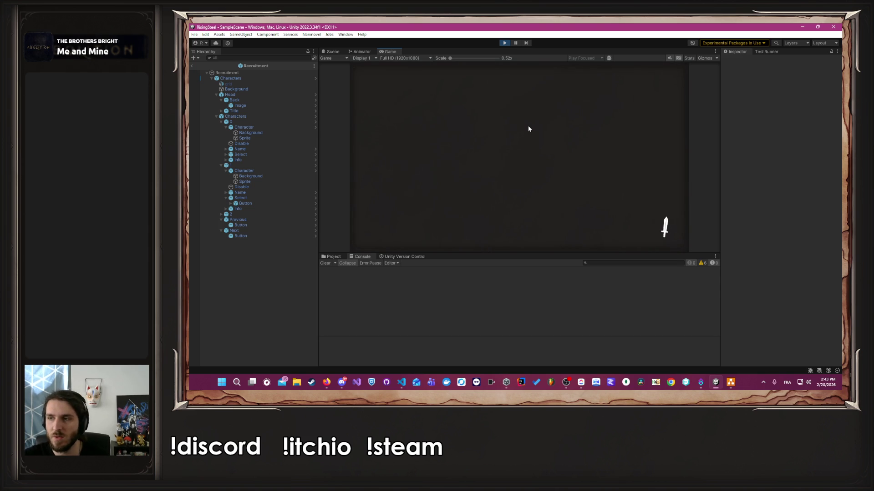